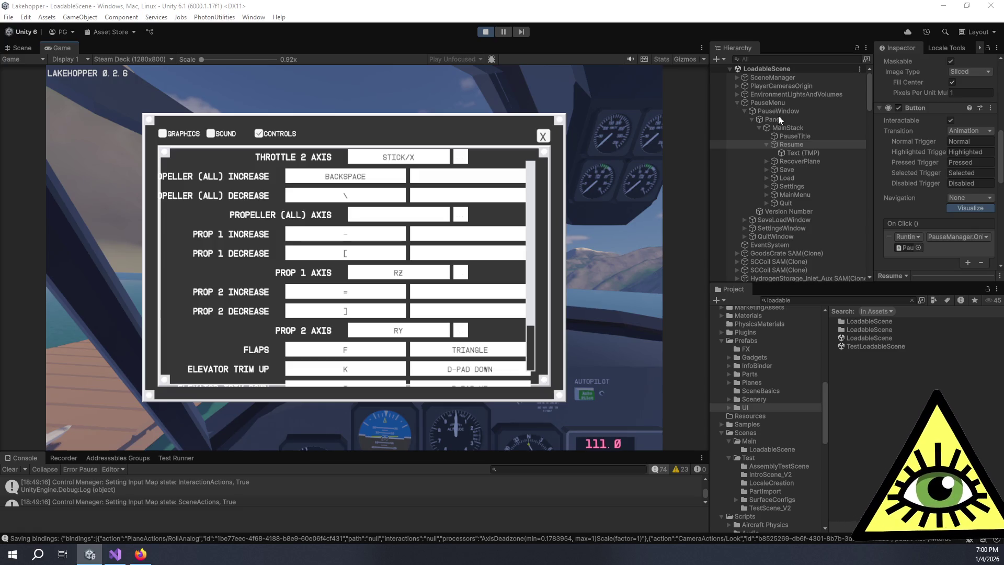
# Start a custom Game view resolution with width 1280 and height 720
pyautogui.click(149, 59)
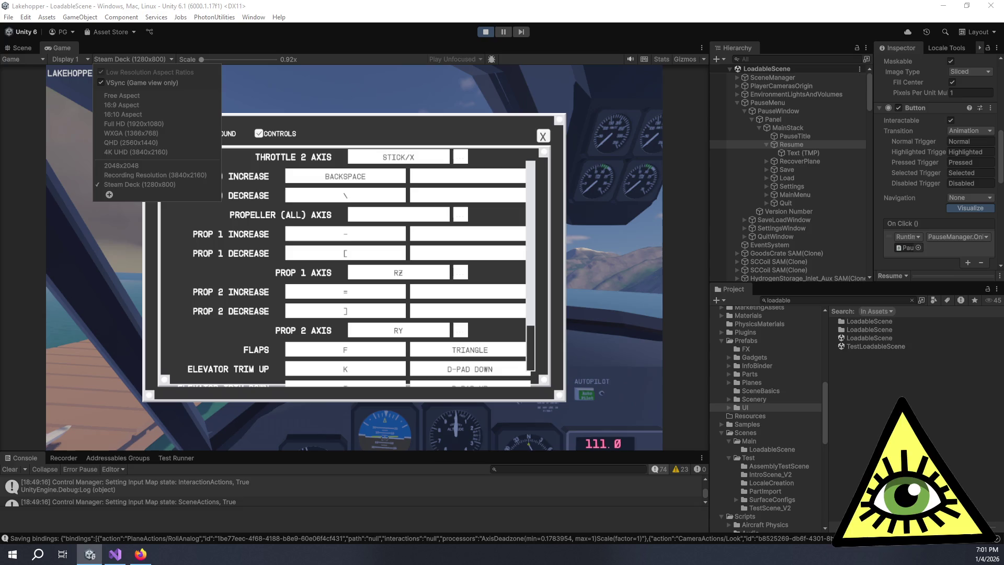
pyautogui.press('Escape')
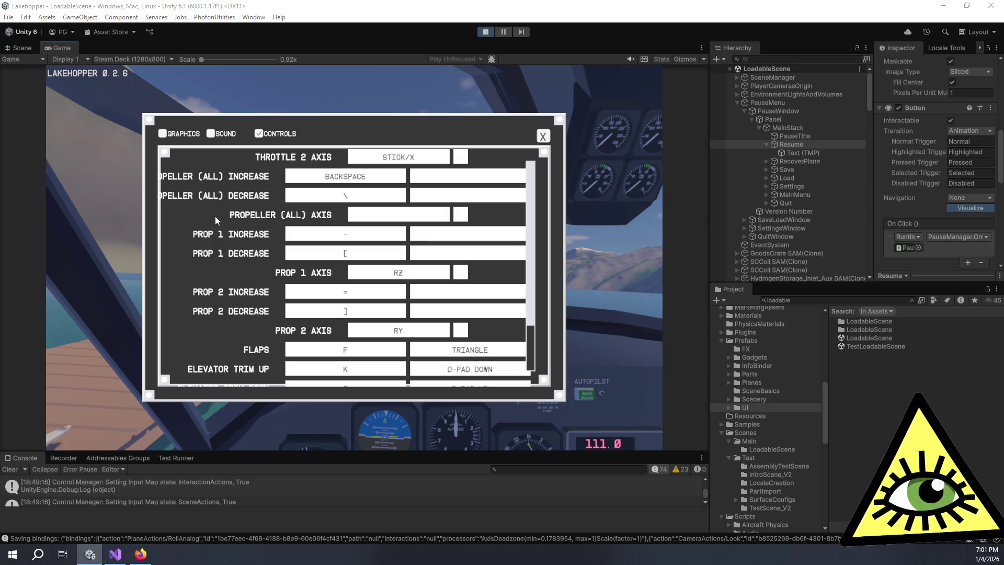
pyautogui.click(146, 59)
pyautogui.click(109, 195)
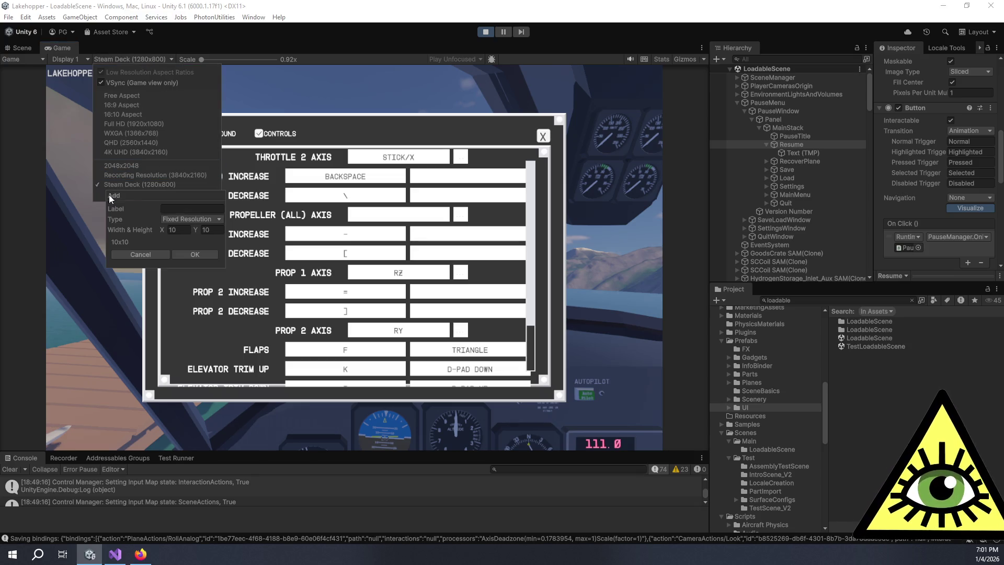
pyautogui.click(177, 230)
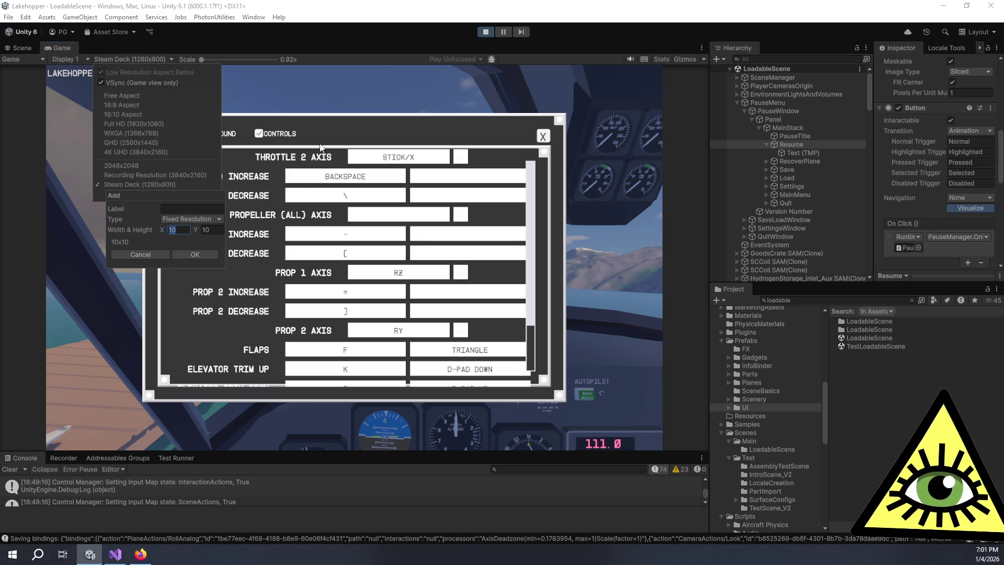
pyautogui.write('1280')
pyautogui.press('Tab')
pyautogui.write('720')
# Label the new resolution '16:9 720p' and save it
pyautogui.click(190, 209)
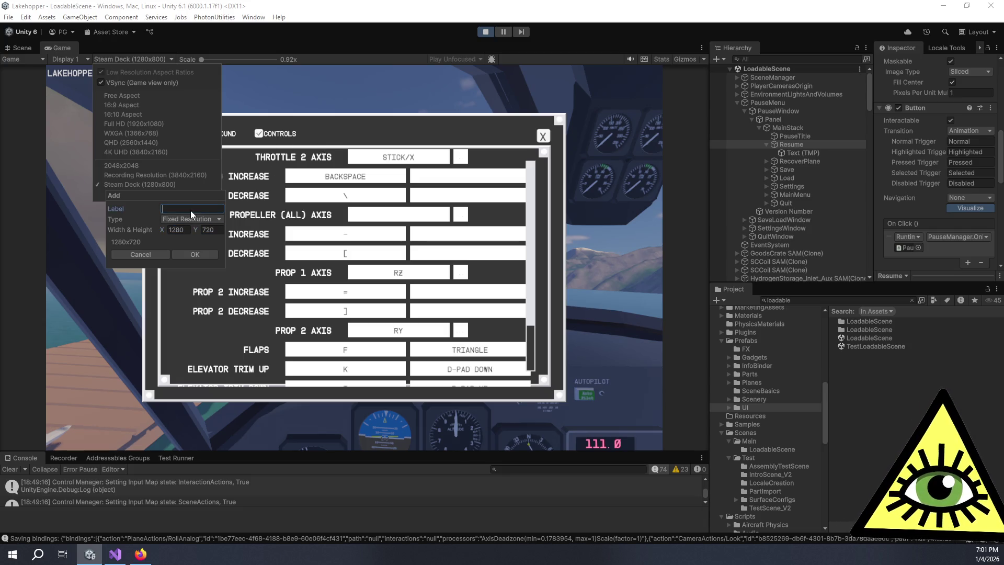
pyautogui.write('16:9 7')
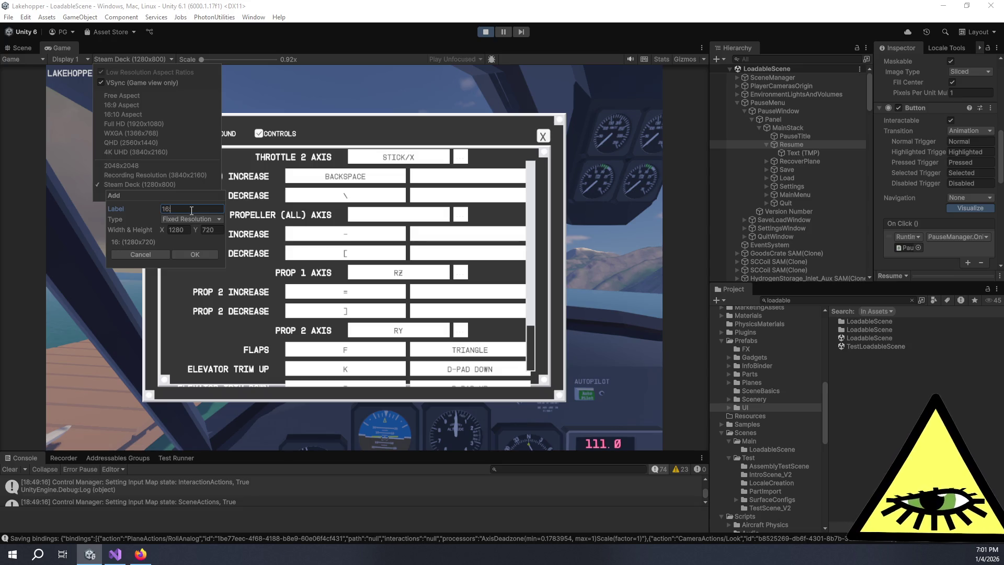
pyautogui.write('20')
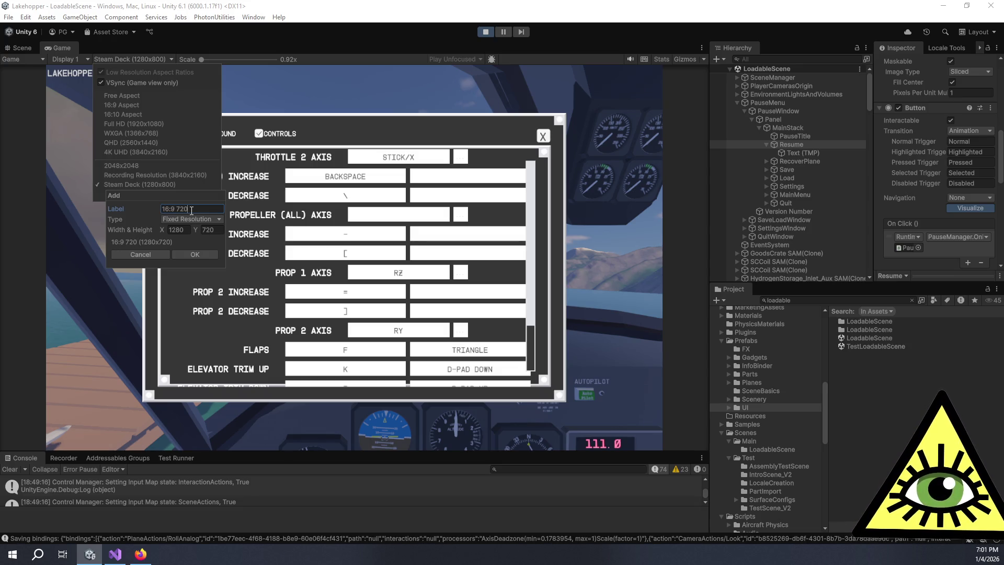
pyautogui.write('p')
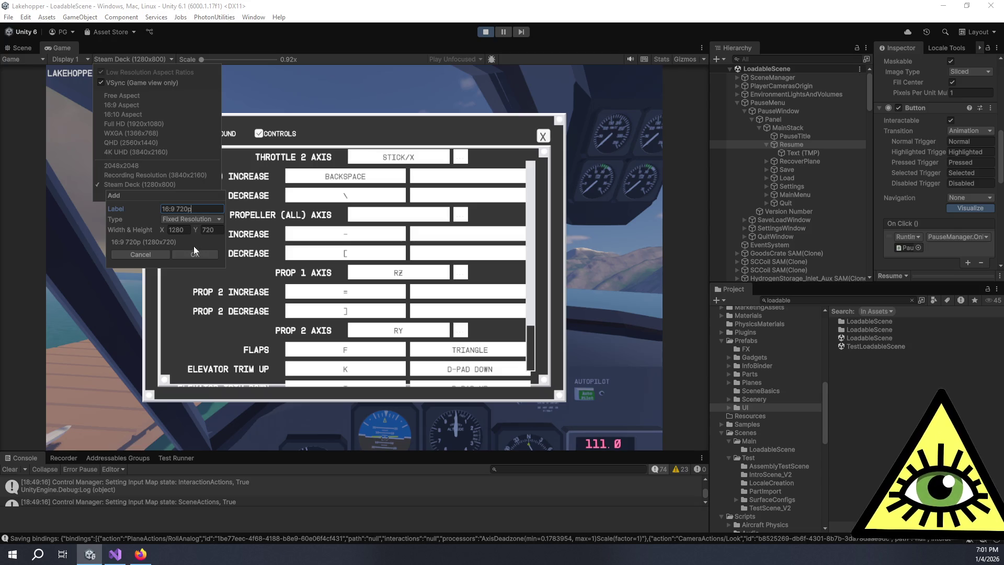
pyautogui.click(194, 254)
pyautogui.press('Escape')
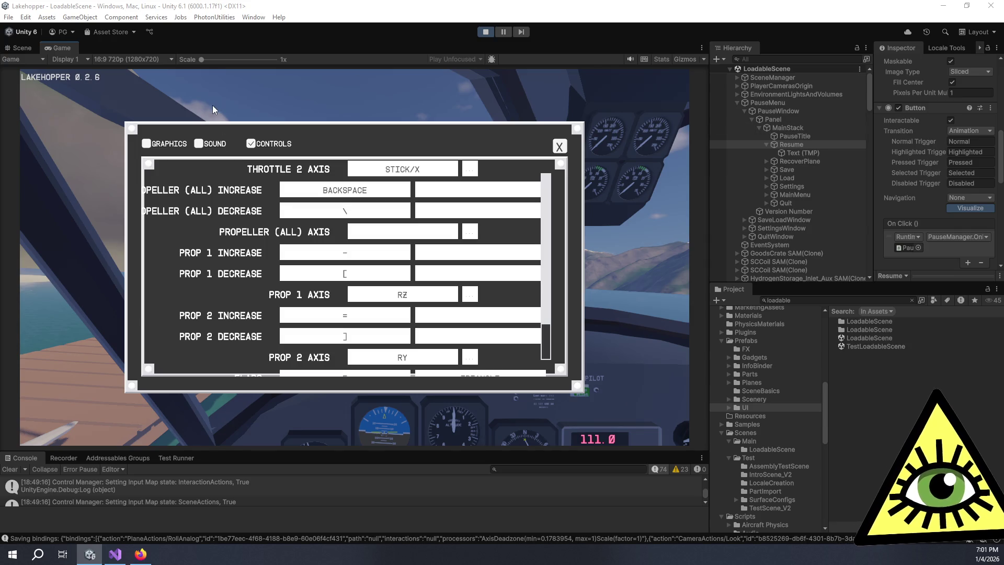
pyautogui.click(151, 58)
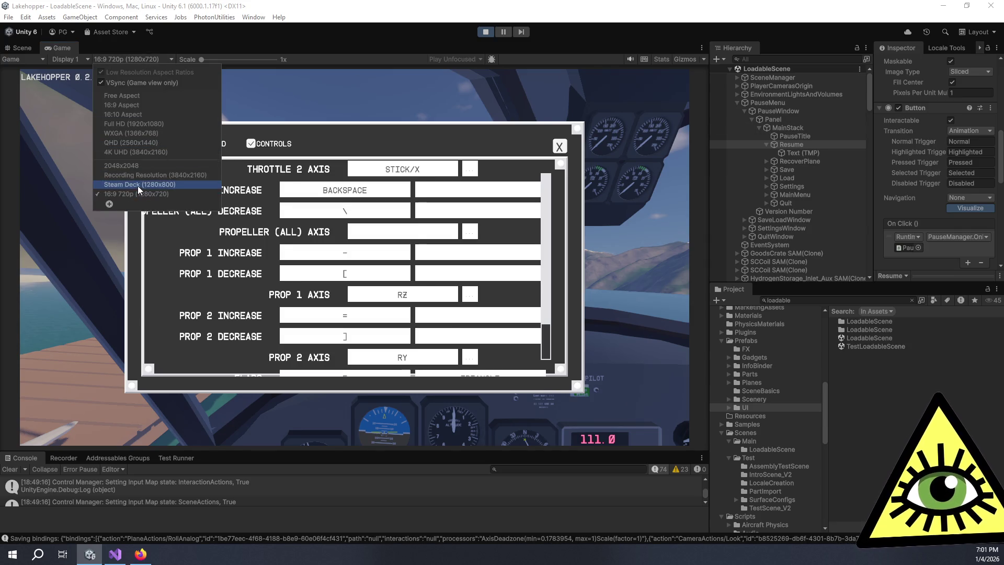
# Switch the preview to Steam Deck (1280x800) and scroll the bindings list to the top
pyautogui.click(137, 185)
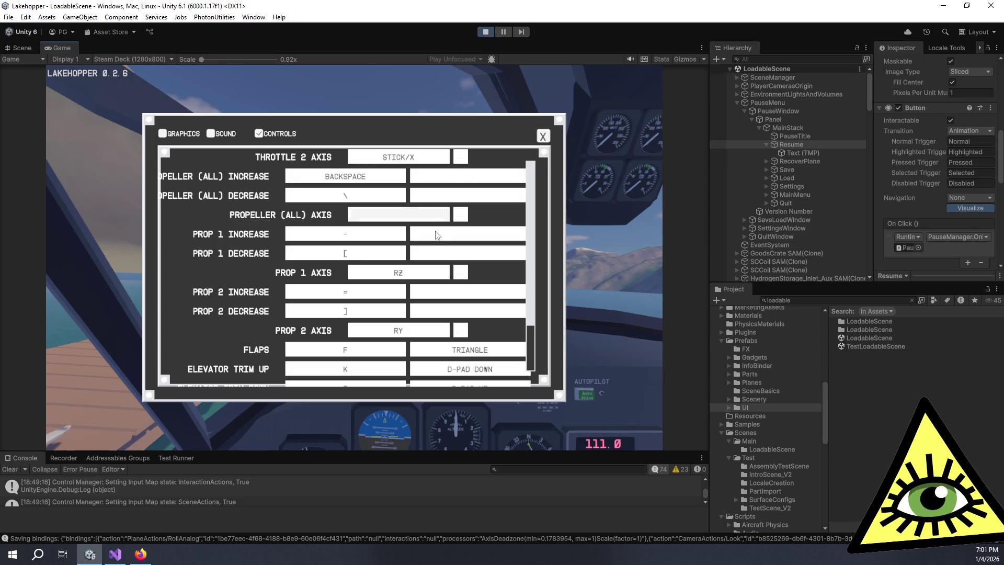
pyautogui.scroll(1, 483, 312)
pyautogui.moveTo(529, 340); pyautogui.dragTo(532, 148)
# Review the Sound and Graphics pages, return to Controls, and expand SettingsWindow in the hierarchy
pyautogui.click(211, 133)
pyautogui.click(199, 132)
pyautogui.moveTo(544, 221)
pyautogui.mouseDown()
pyautogui.moveTo(554, 335)
pyautogui.moveTo(543, 202)
pyautogui.mouseUp()
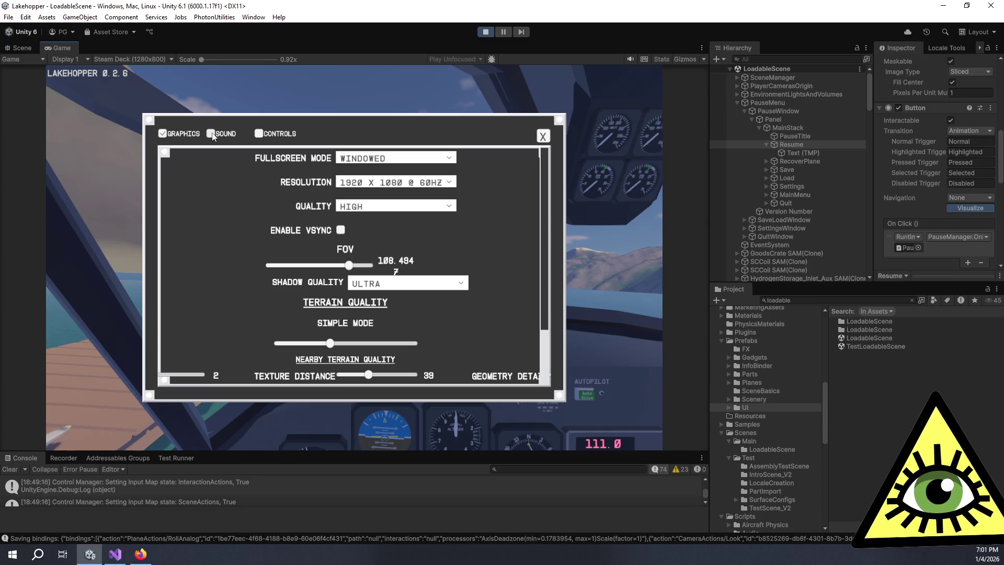
pyautogui.click(258, 133)
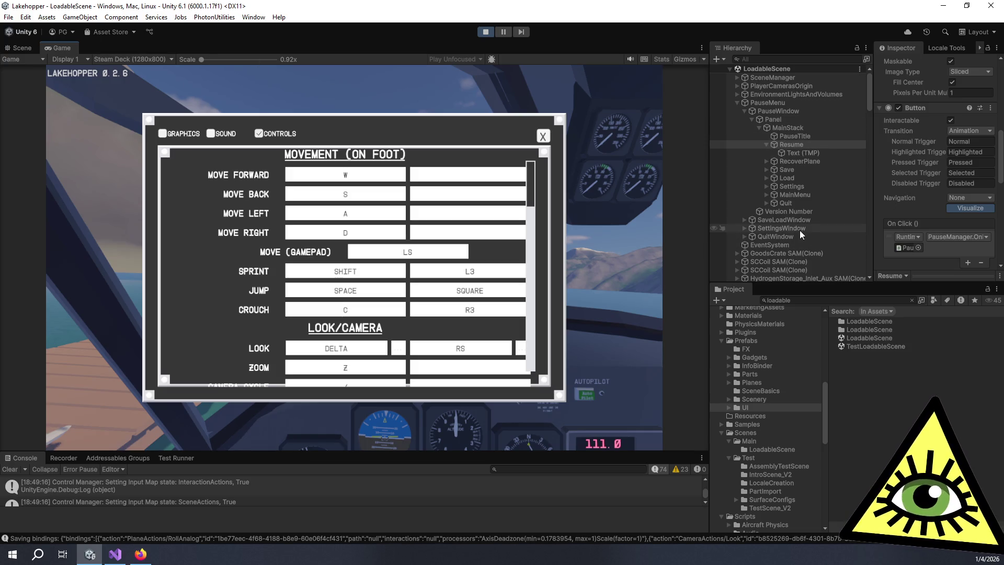
pyautogui.click(745, 228)
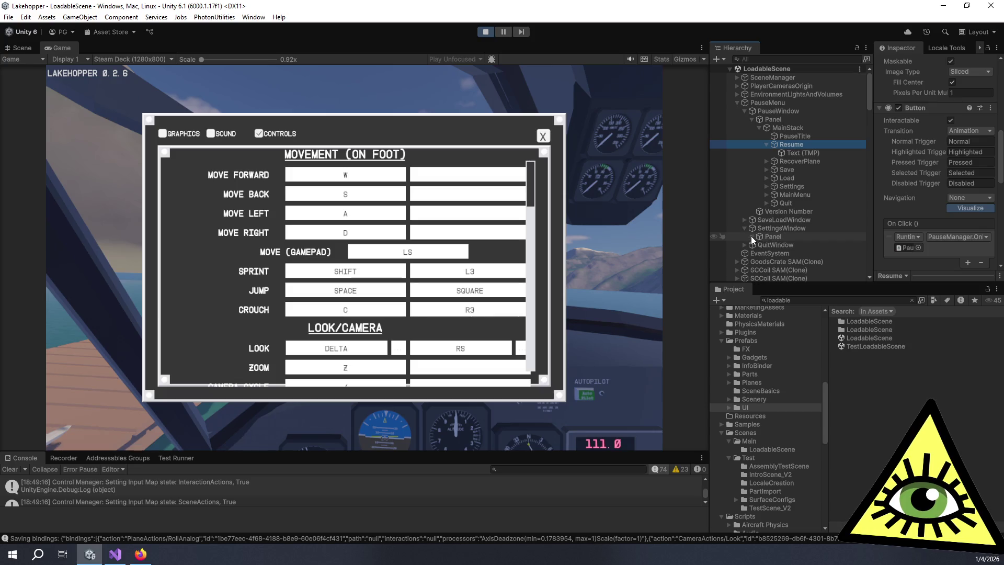
# Expand TabStack, SettingsArea, ControlsSettings and Scrollable down to the Viewport in the hierarchy
pyautogui.scroll(-2, 772, 246)
pyautogui.click(759, 182)
pyautogui.scroll(-2, 765, 199)
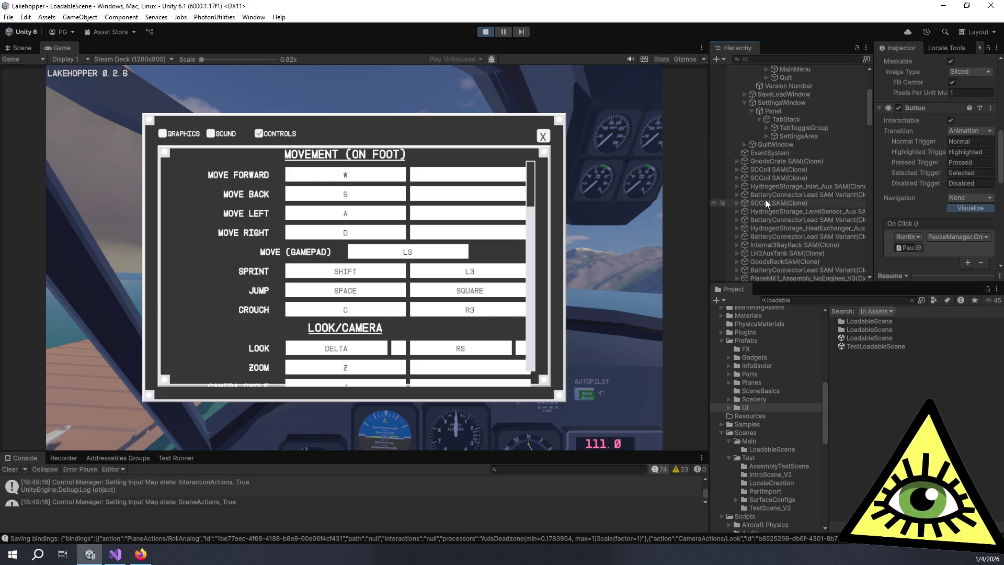
pyautogui.click(767, 136)
pyautogui.click(767, 128)
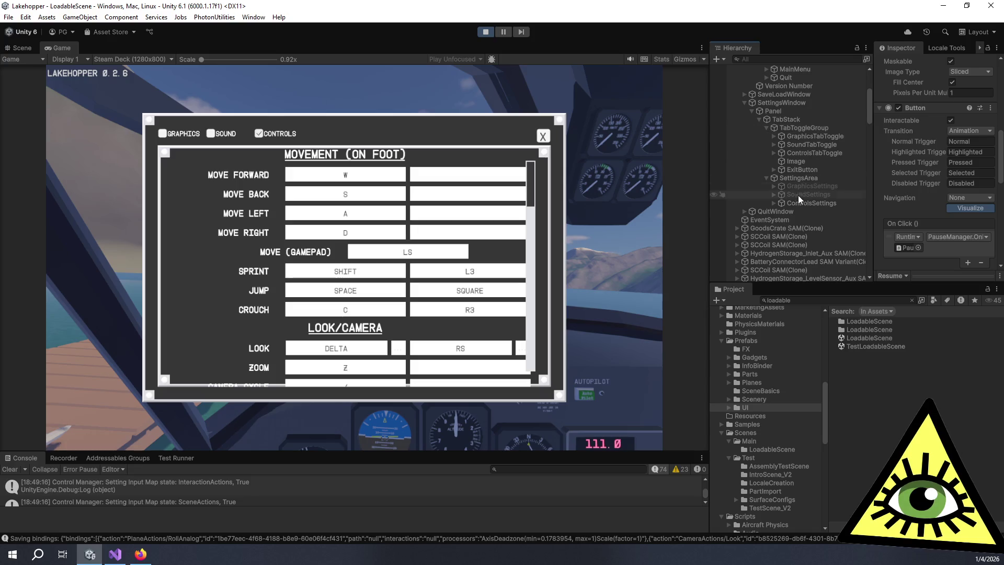
pyautogui.click(781, 205)
pyautogui.click(774, 203)
pyautogui.click(781, 211)
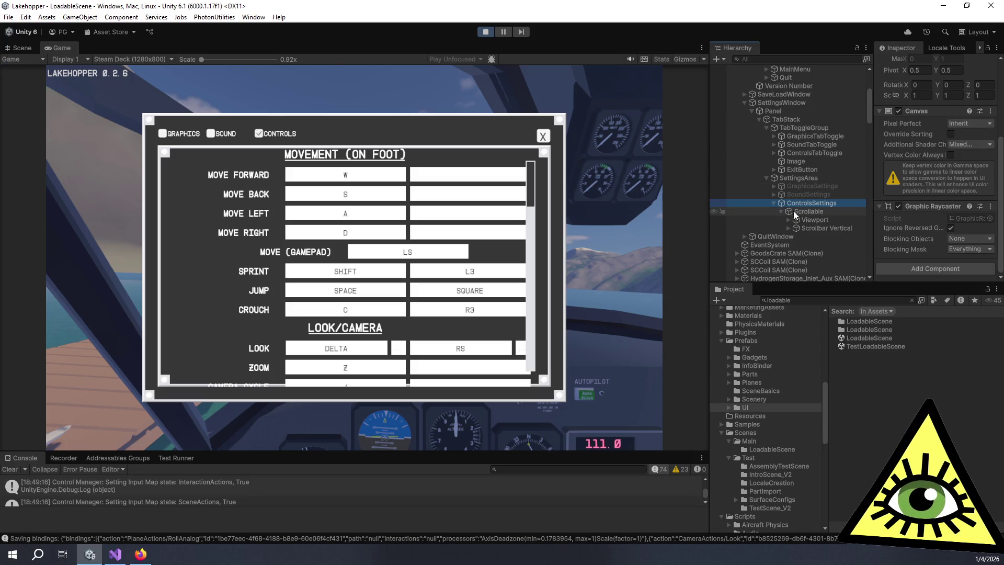
pyautogui.click(806, 211)
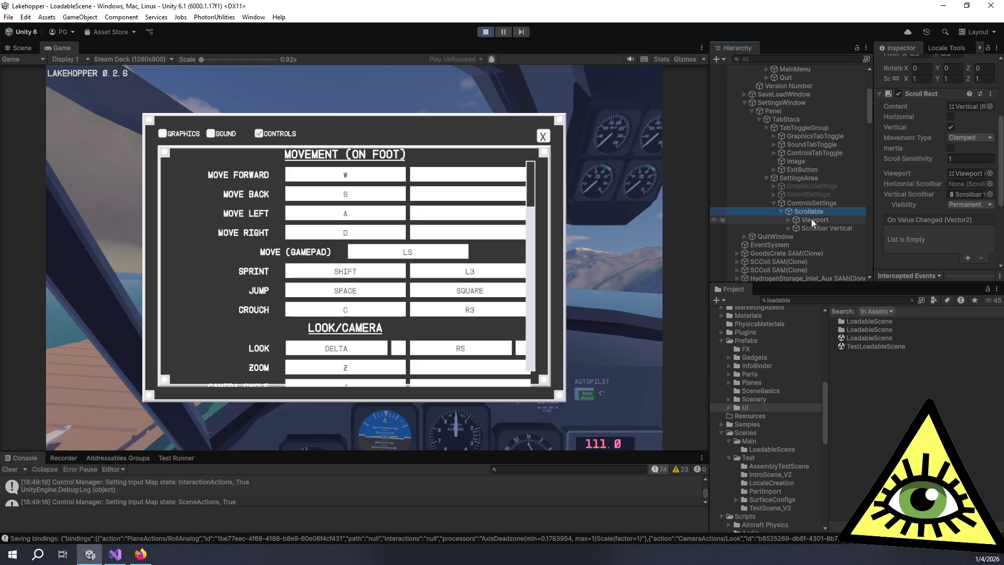
pyautogui.click(811, 219)
pyautogui.click(789, 220)
# Look at the Vertical layout object, then reselect the Viewport
pyautogui.scroll(-3, 795, 219)
pyautogui.scroll(-3, 795, 219)
pyautogui.click(818, 104)
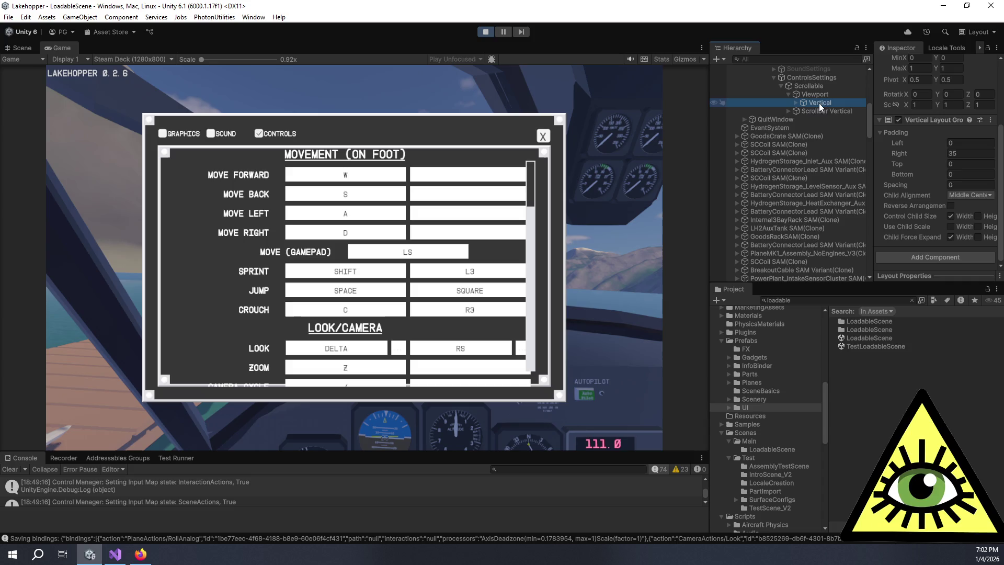
pyautogui.scroll(5, 821, 141)
pyautogui.click(813, 189)
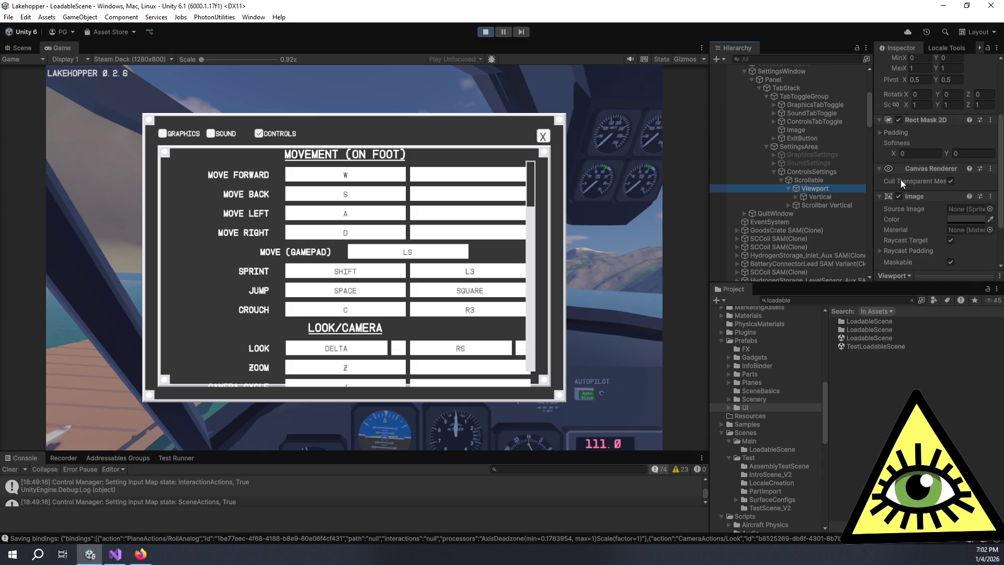
pyautogui.scroll(5, 906, 192)
# Set the Viewport's Rect Transform scale to 0.8 on X, Y and Z
pyautogui.click(921, 202)
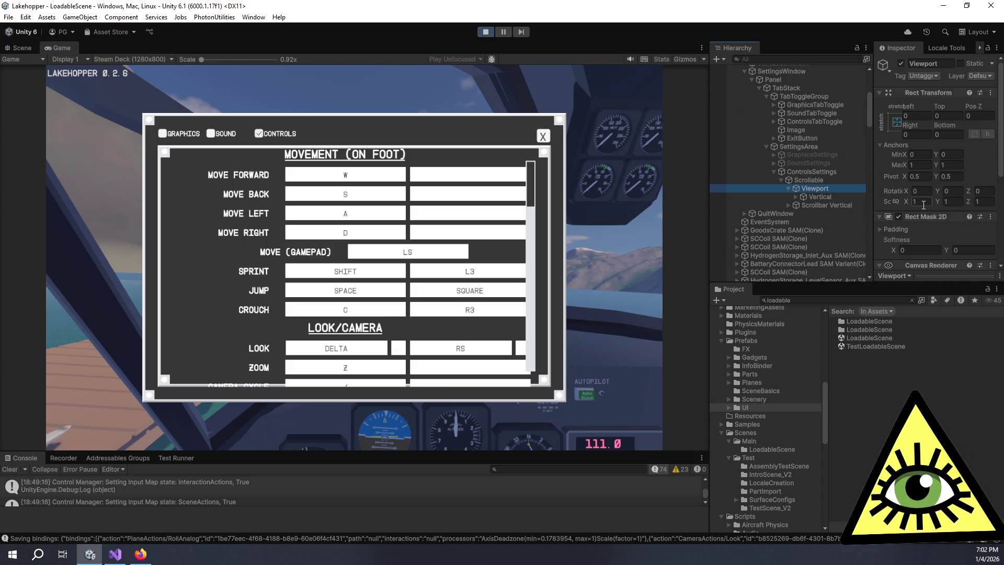
pyautogui.write('0.8')
pyautogui.press('Tab')
pyautogui.write('0.8')
pyautogui.press('Tab')
pyautogui.write('.8')
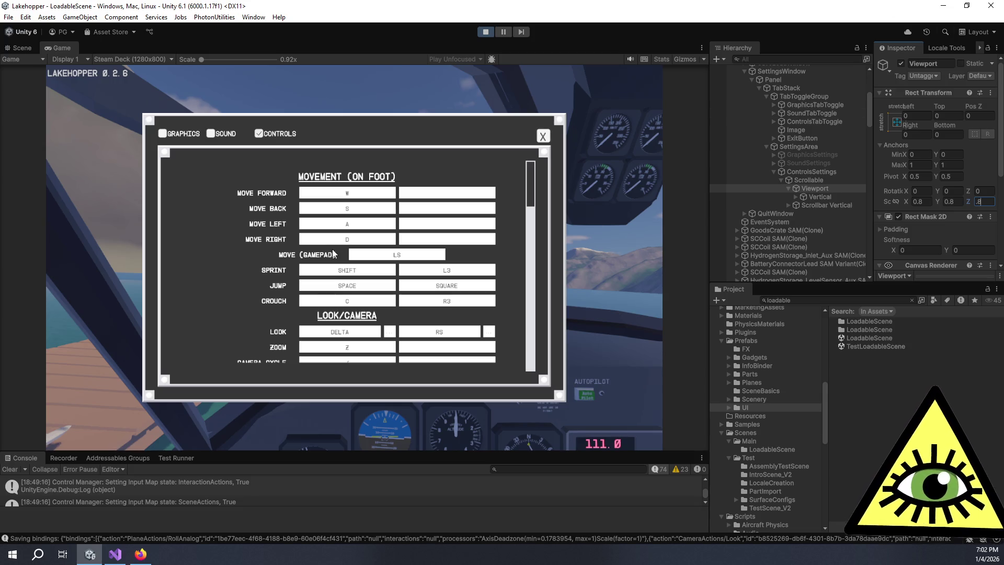
pyautogui.click(959, 201)
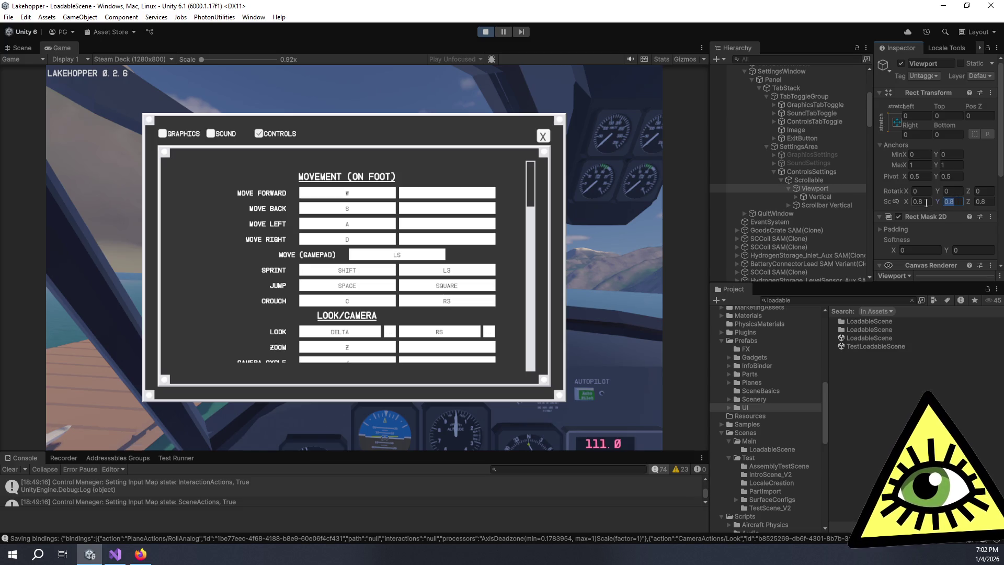
pyautogui.click(828, 191)
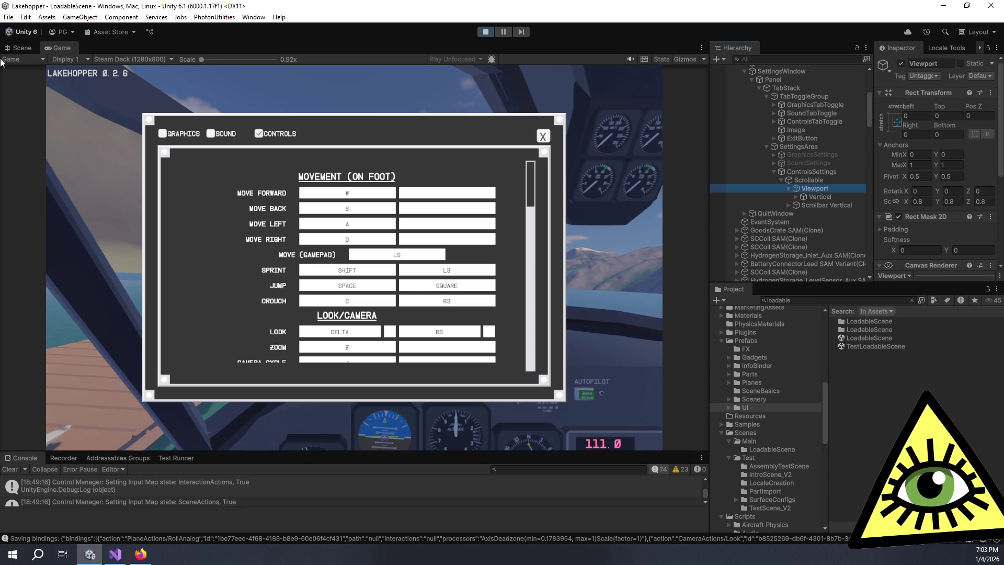
pyautogui.click(20, 48)
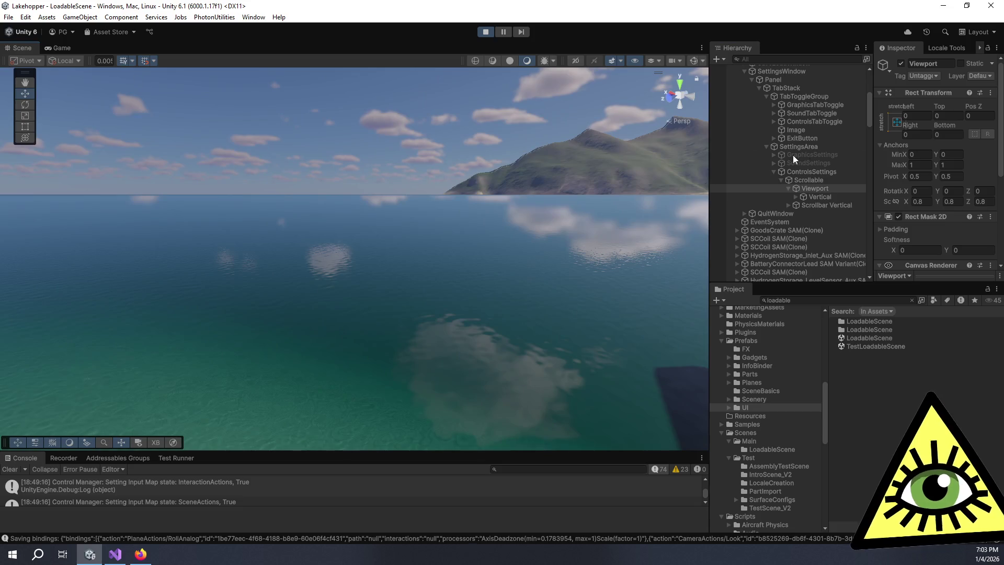
# Frame the Viewport in the Scene view, orbit to the panel's front and show Gizmos
pyautogui.doubleClick(813, 188)
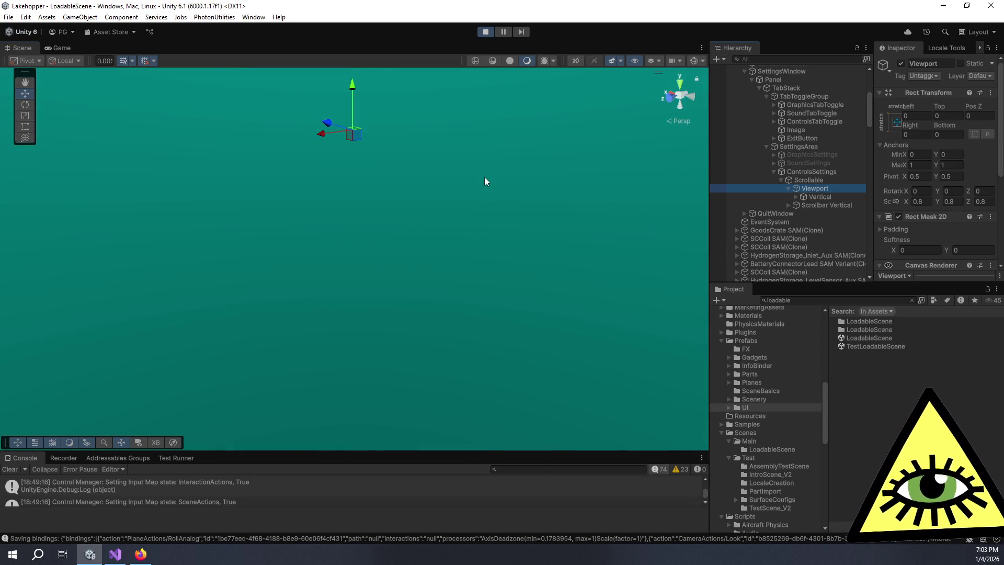
pyautogui.scroll(-5, 484, 235)
pyautogui.scroll(8, 387, 266)
pyautogui.moveTo(389, 259); pyautogui.dragTo(209, 256)
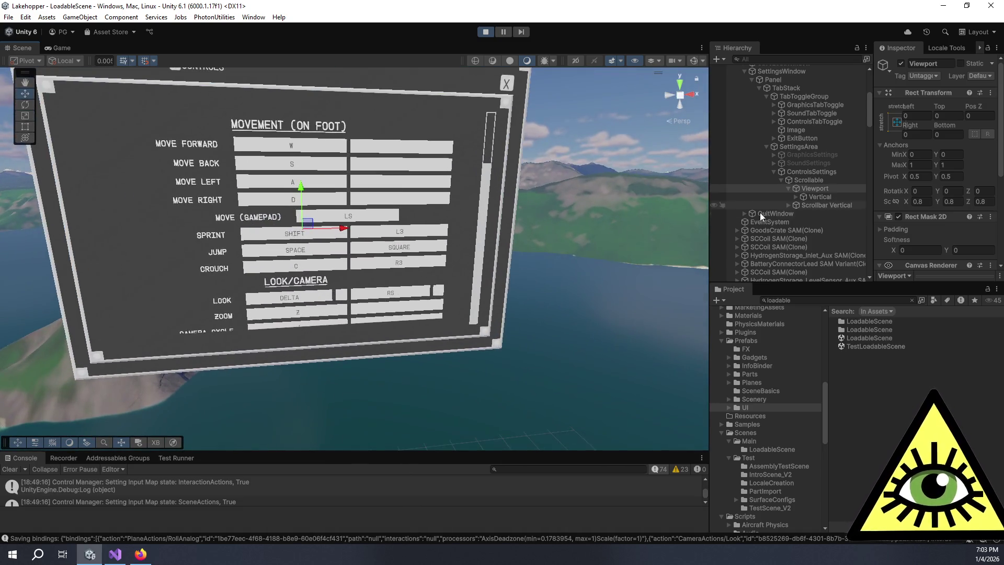
pyautogui.scroll(-3, 419, 156)
pyautogui.click(695, 60)
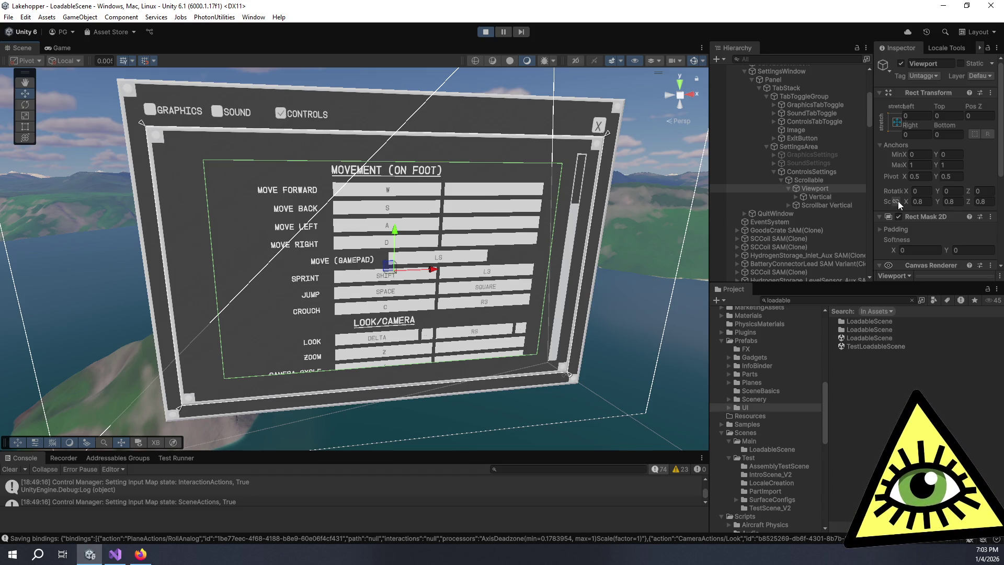
# Set the Viewport's scale back to 1 and widen the hierarchy and inspector panels
pyautogui.click(922, 202)
pyautogui.write('1')
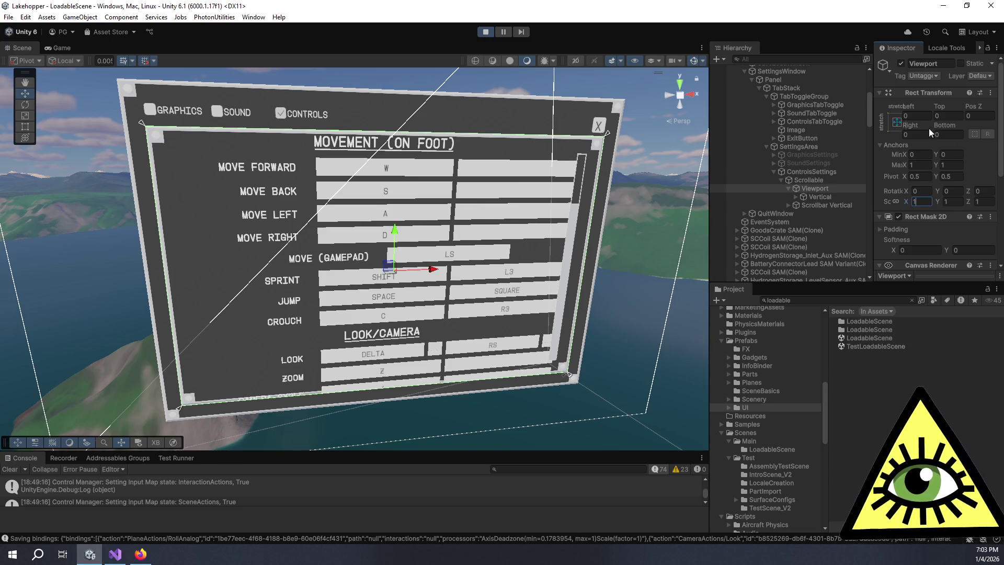
pyautogui.moveTo(710, 141); pyautogui.dragTo(637, 146)
pyautogui.click(909, 117)
pyautogui.click(953, 115)
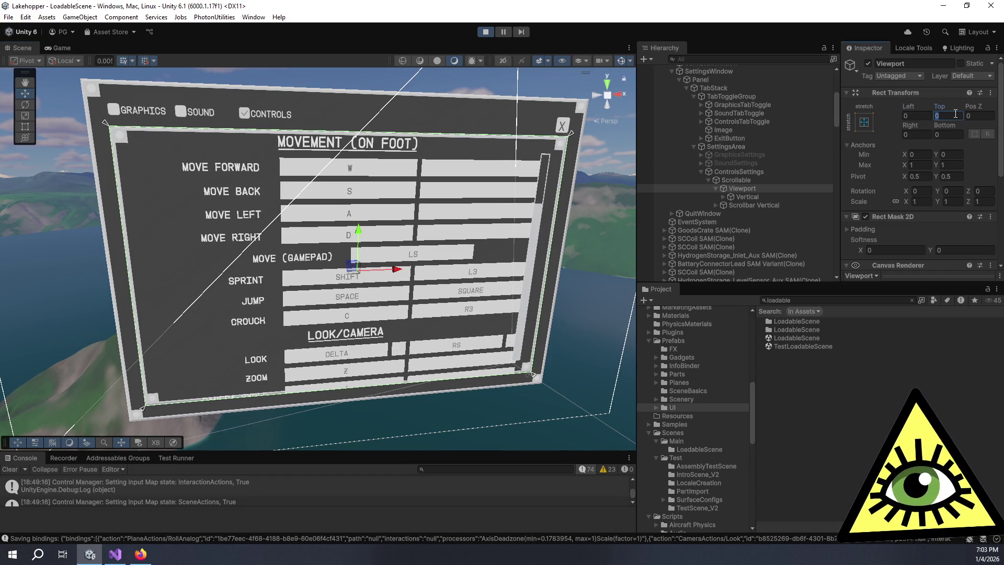
pyautogui.write('10')
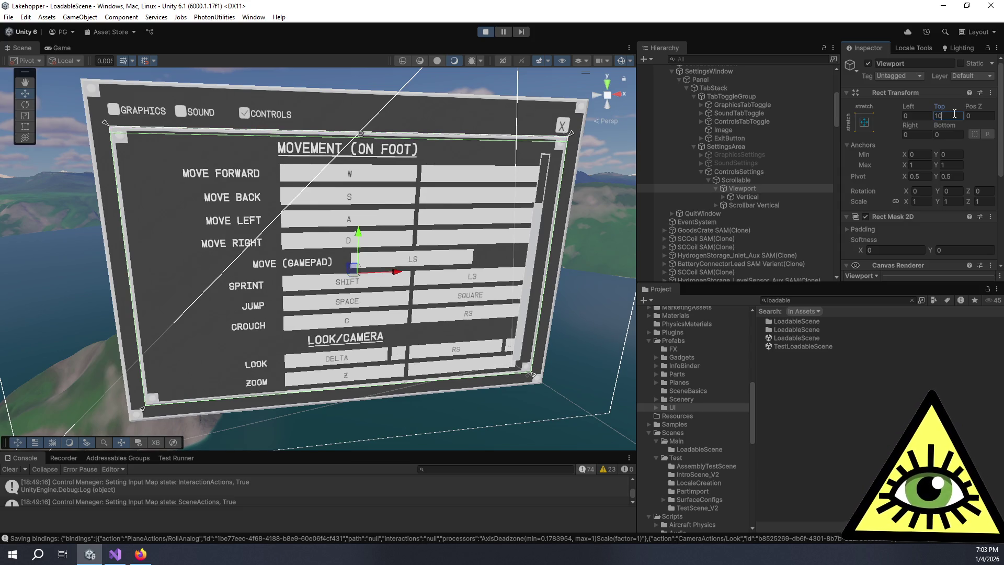
pyautogui.press('Tab')
pyautogui.press('Tab')
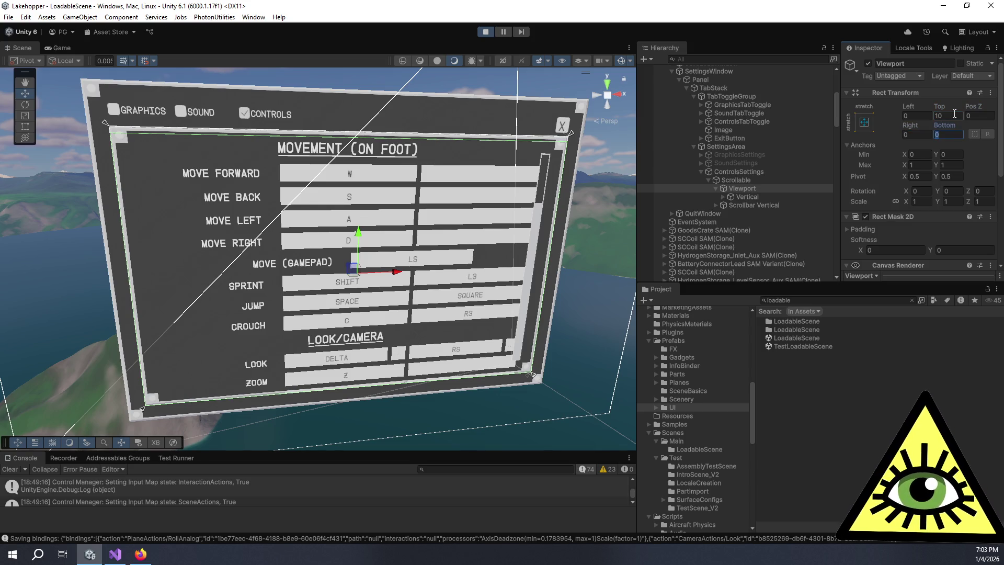
pyautogui.write('10')
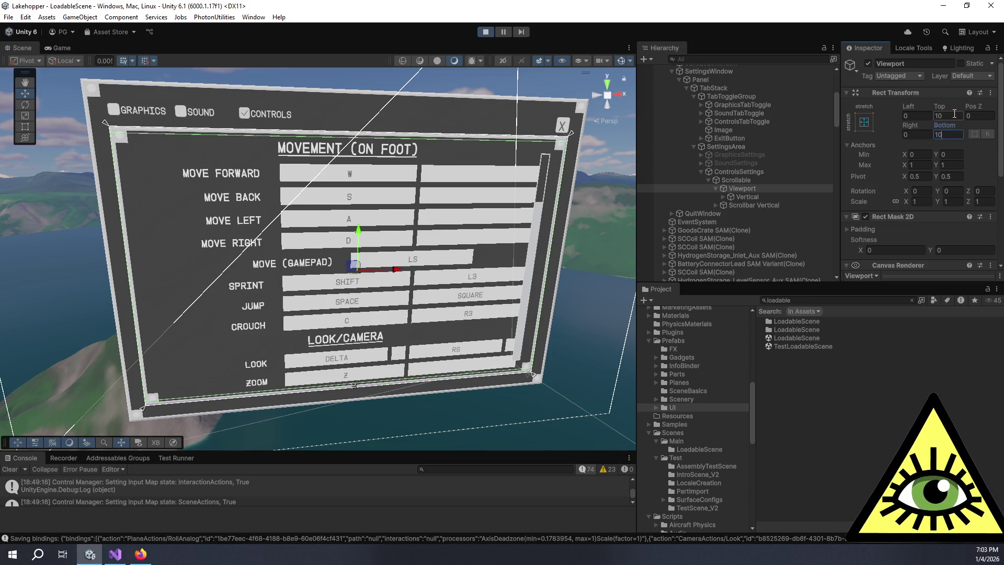
pyautogui.hotkey('ctrl', 'z')
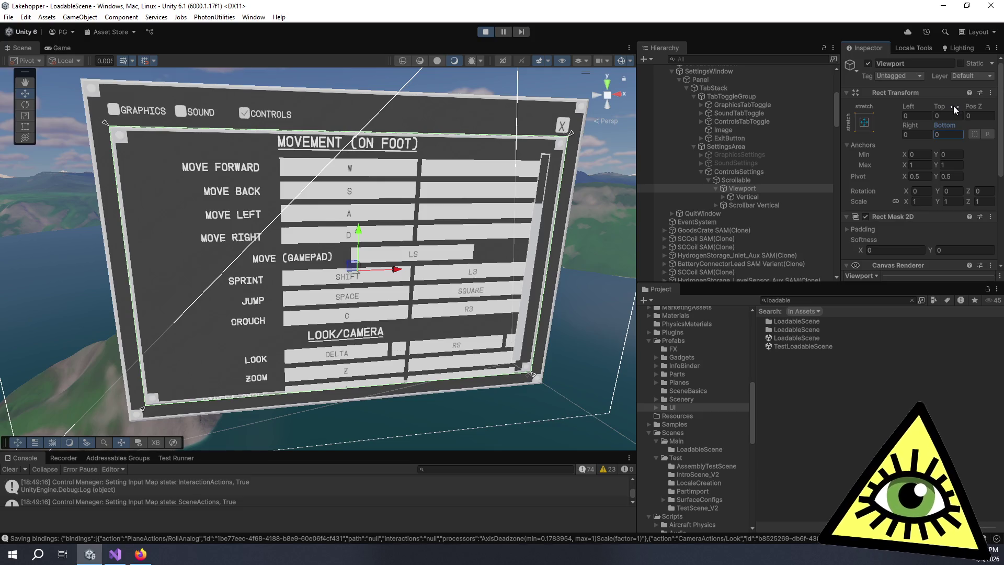
pyautogui.click(723, 194)
# Enable Auto Size on the MovementTitle text so its font grows to 30.3
pyautogui.click(756, 199)
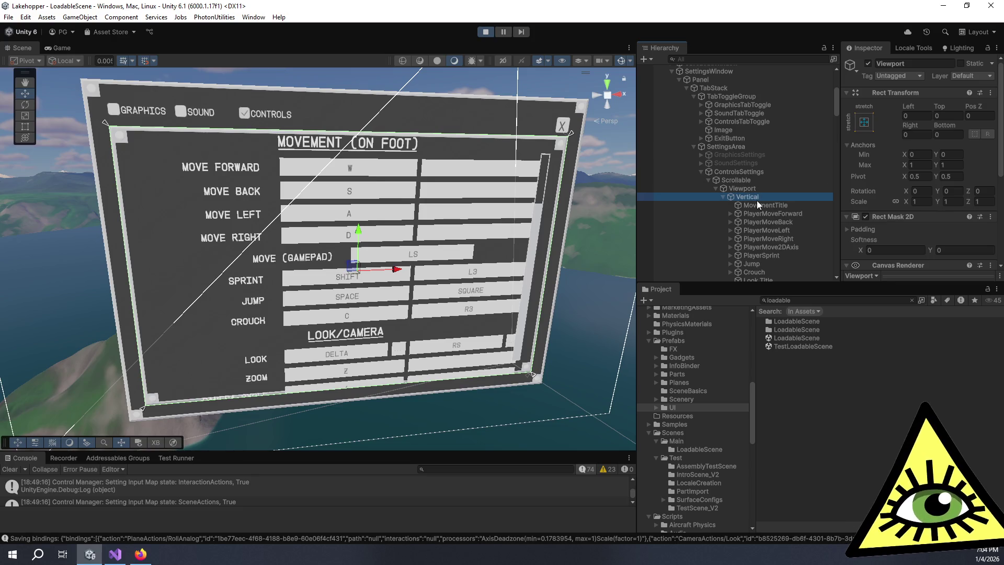
pyautogui.click(759, 205)
pyautogui.scroll(-3, 879, 220)
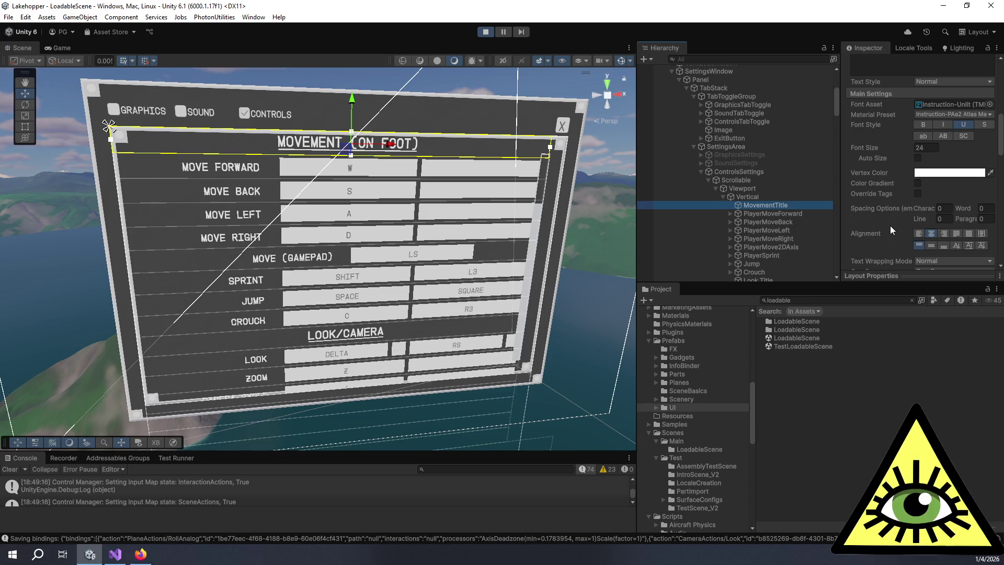
pyautogui.scroll(-5, 891, 229)
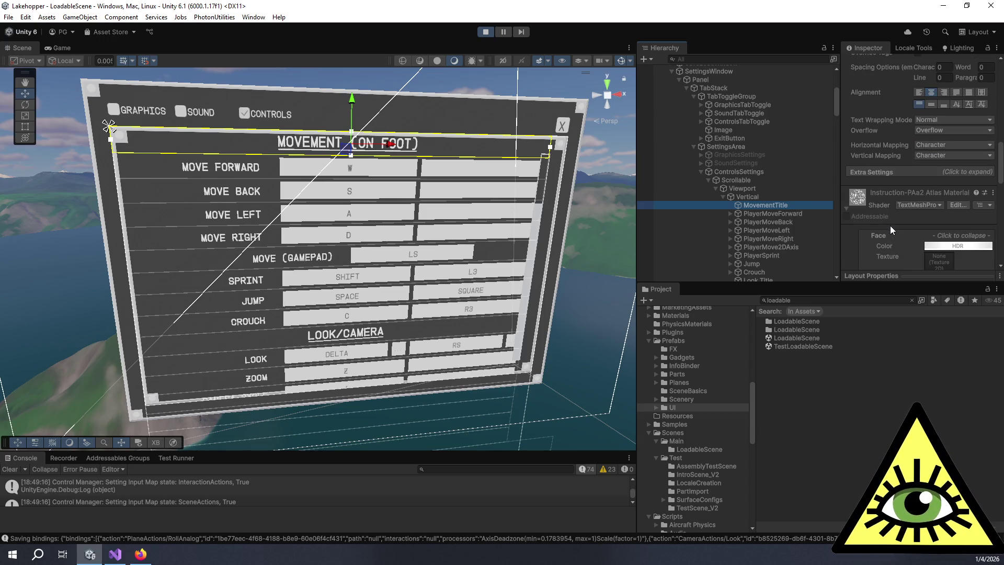
pyautogui.scroll(3, 891, 225)
pyautogui.click(896, 256)
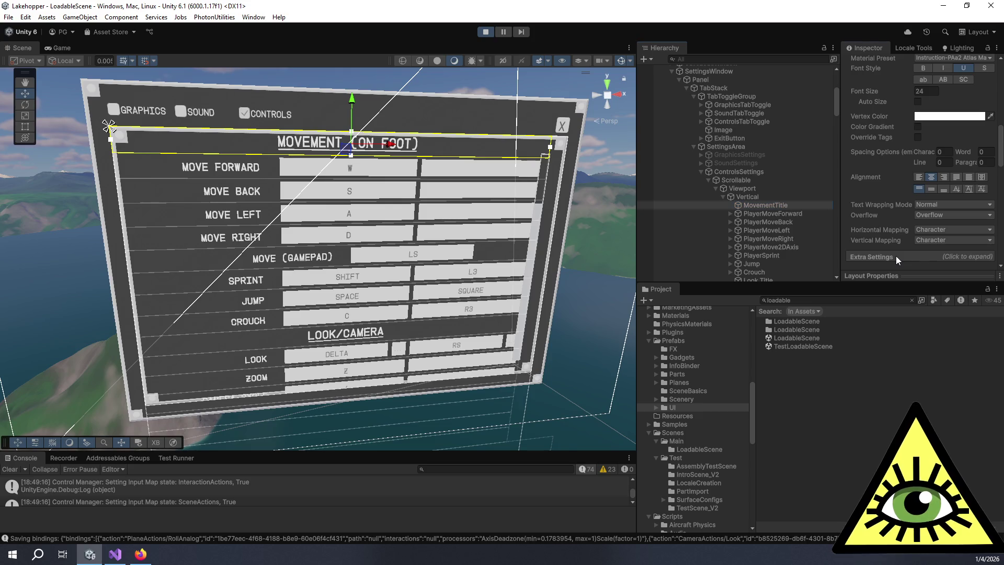
pyautogui.click(918, 102)
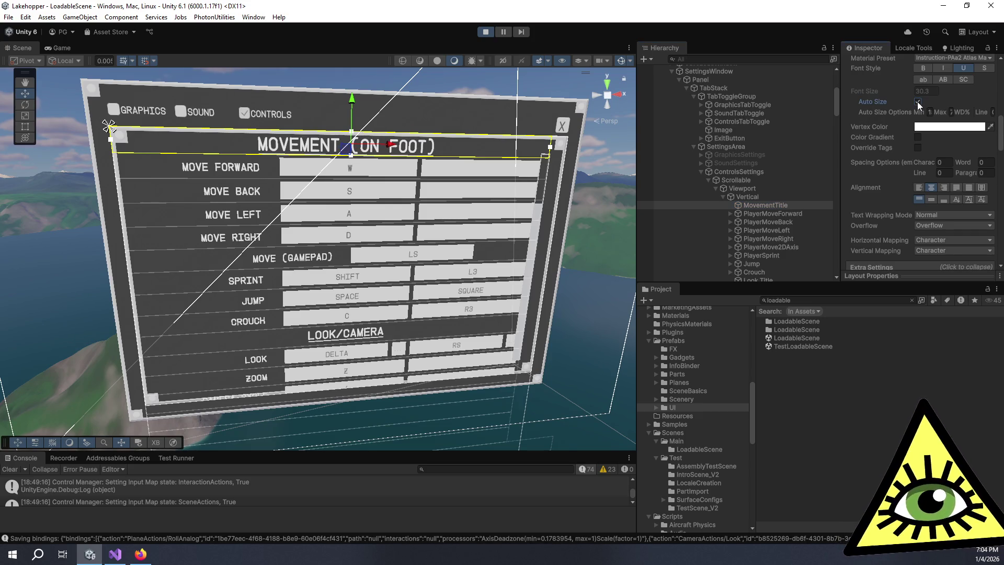
pyautogui.click(918, 102)
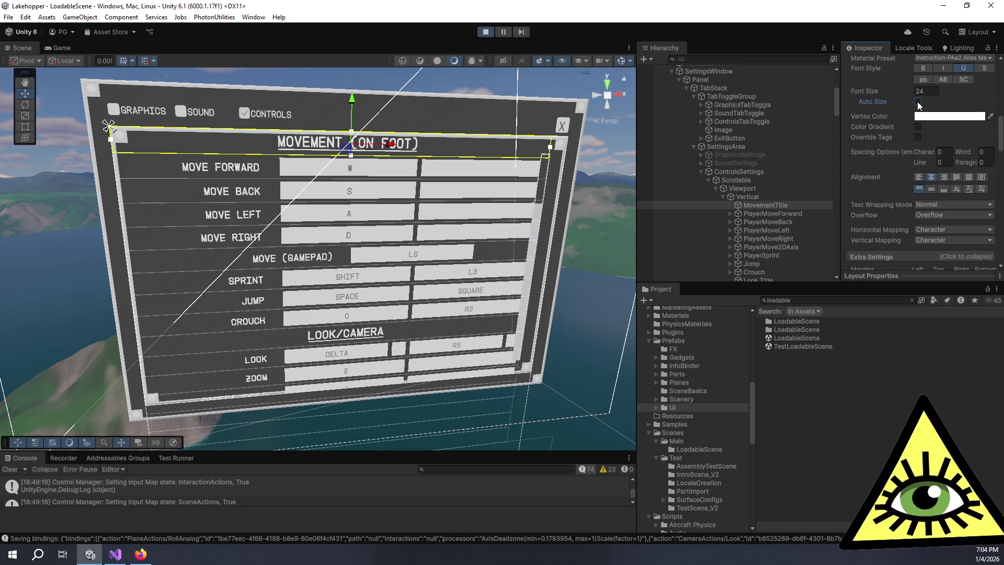
pyautogui.click(919, 102)
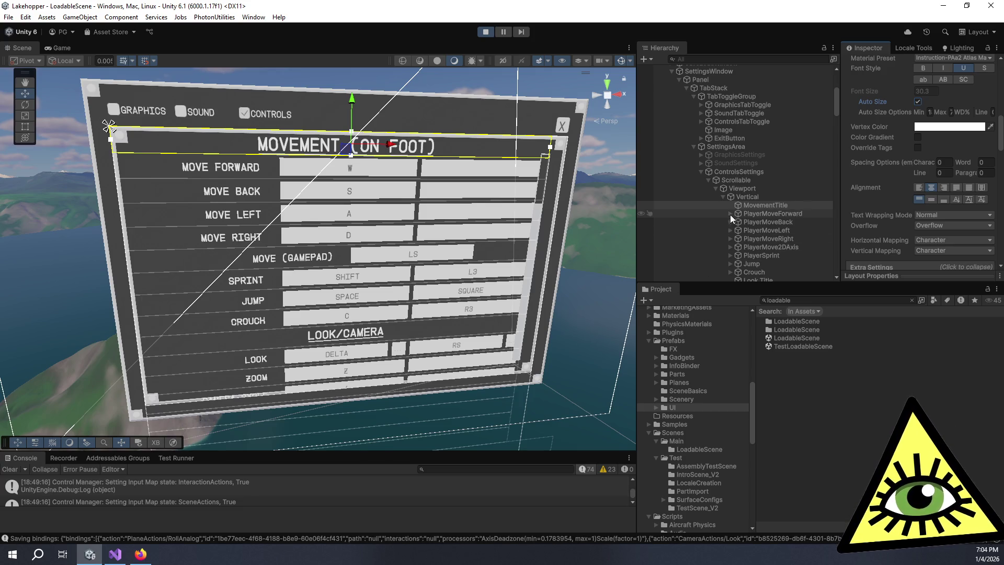
# Expand the PlayerMoveForward and PlayerMoveBack rows in the hierarchy
pyautogui.click(730, 214)
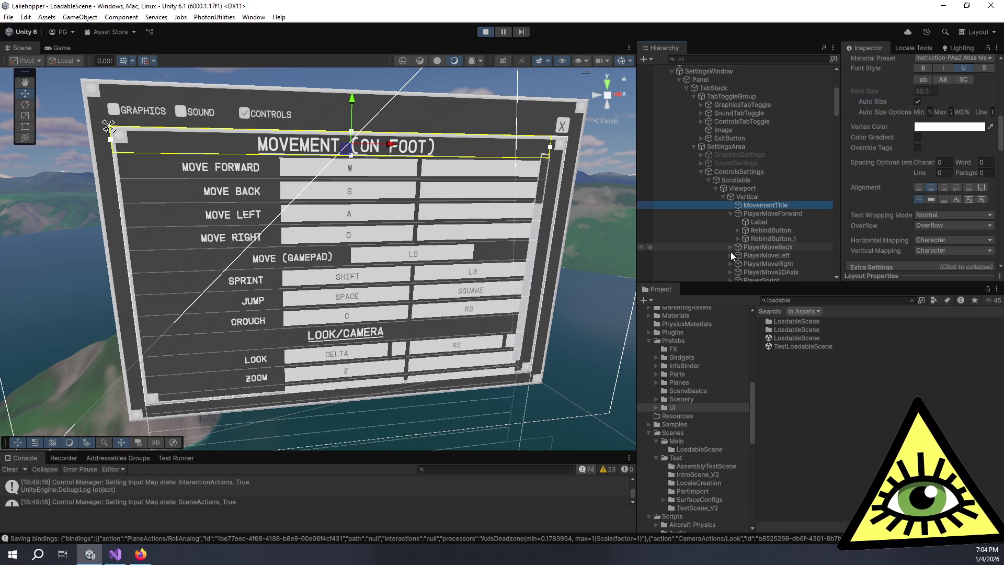
pyautogui.click(729, 249)
pyautogui.scroll(-2, 727, 269)
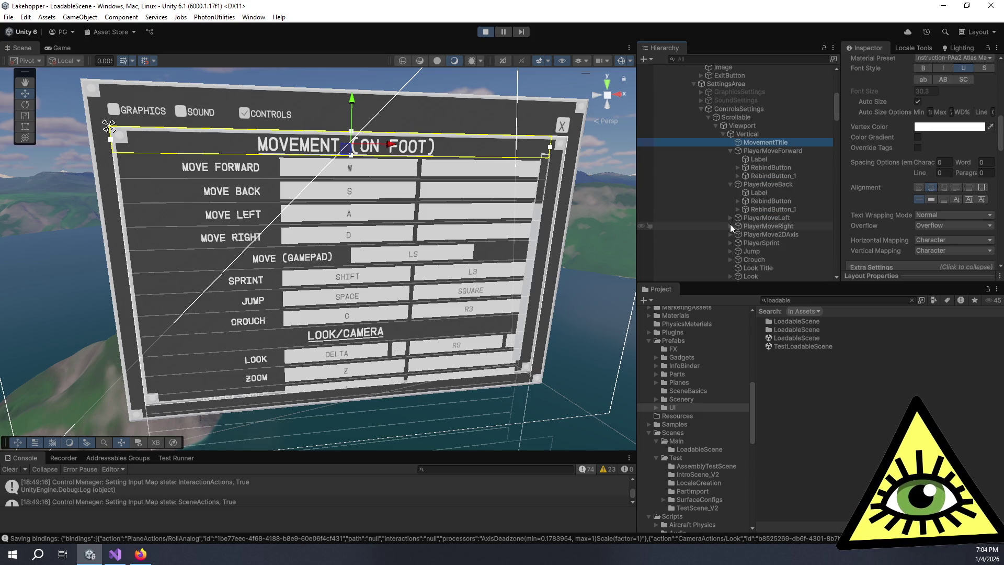
# Expand PlayerMoveLeft and inspect its Label and RebindButton_1 components
pyautogui.click(731, 218)
pyautogui.click(758, 225)
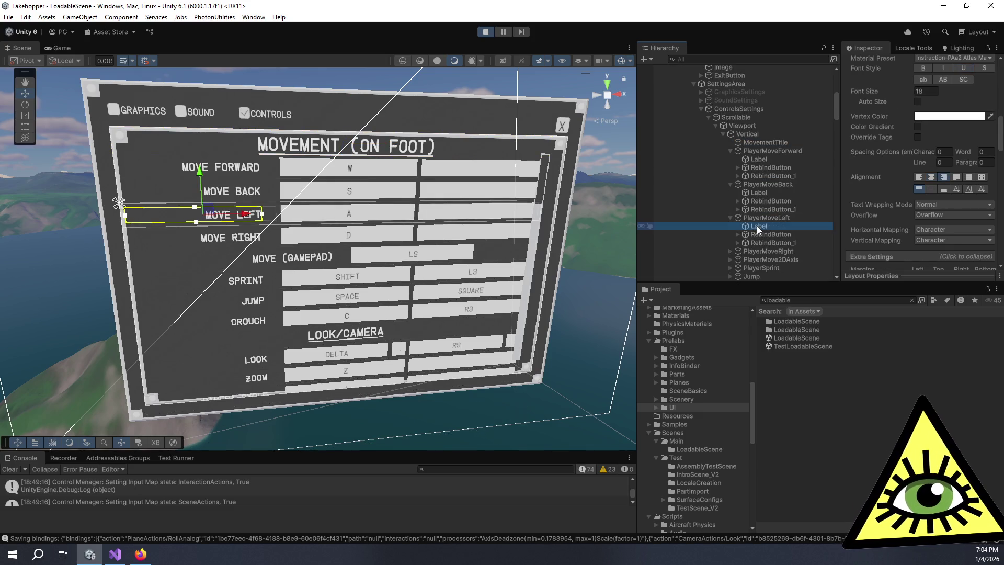
pyautogui.click(772, 243)
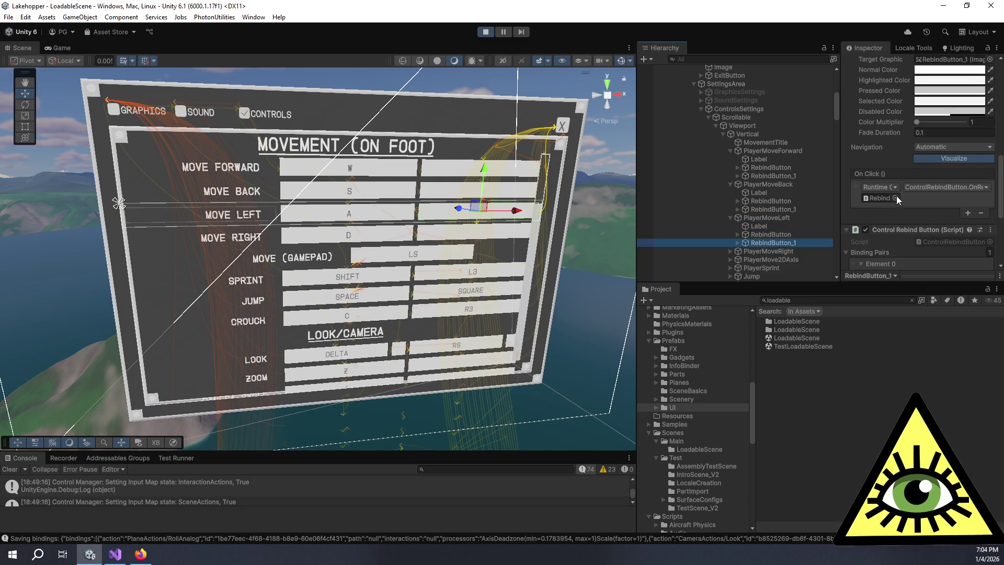
pyautogui.scroll(-5, 905, 155)
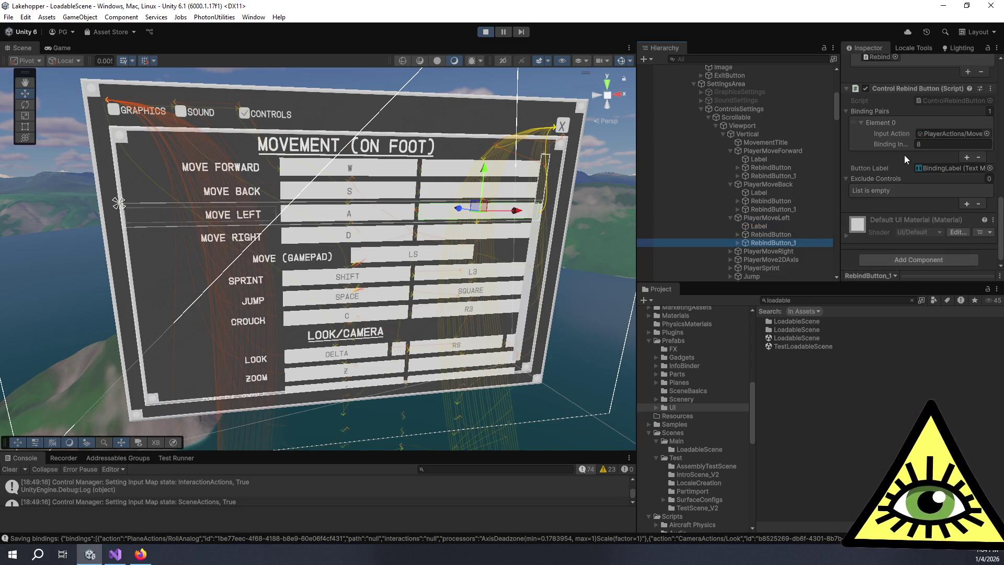
pyautogui.scroll(5, 906, 159)
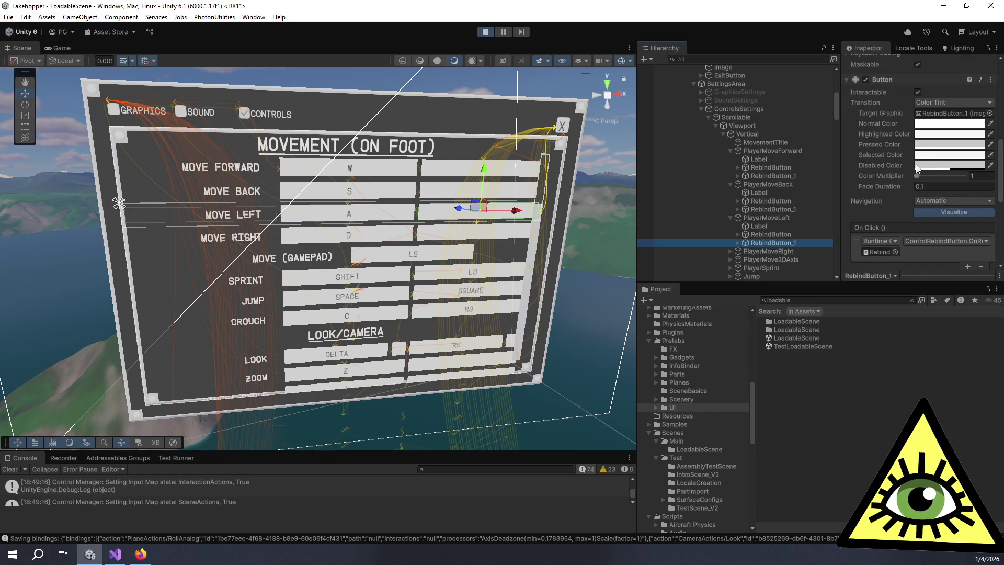
pyautogui.scroll(6, 870, 203)
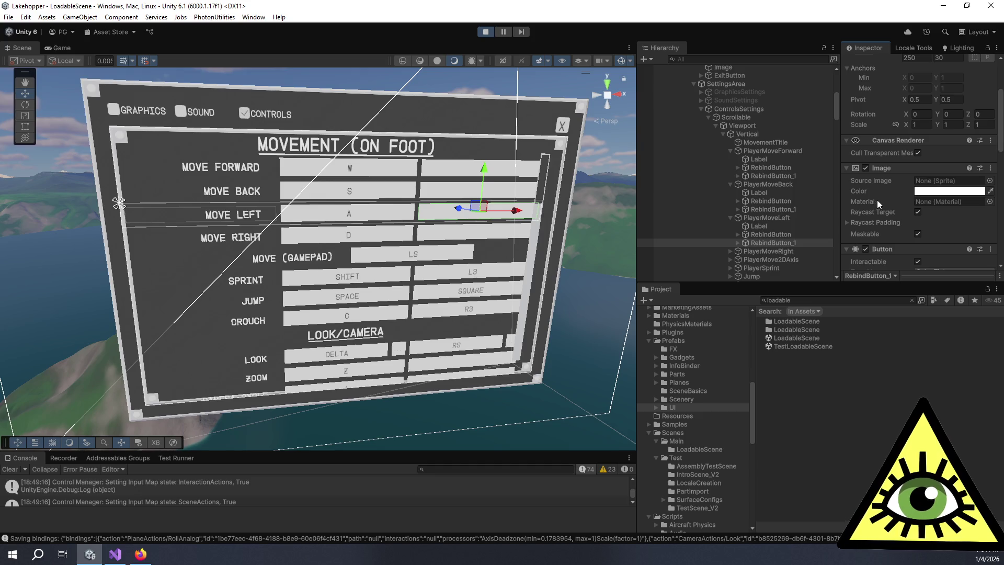
pyautogui.scroll(-10, 882, 197)
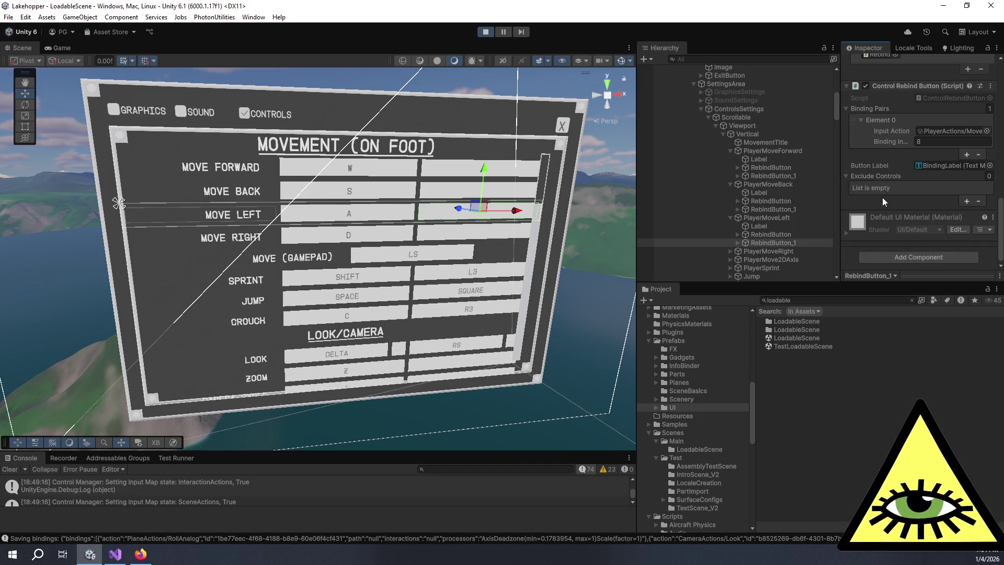
pyautogui.scroll(12, 883, 198)
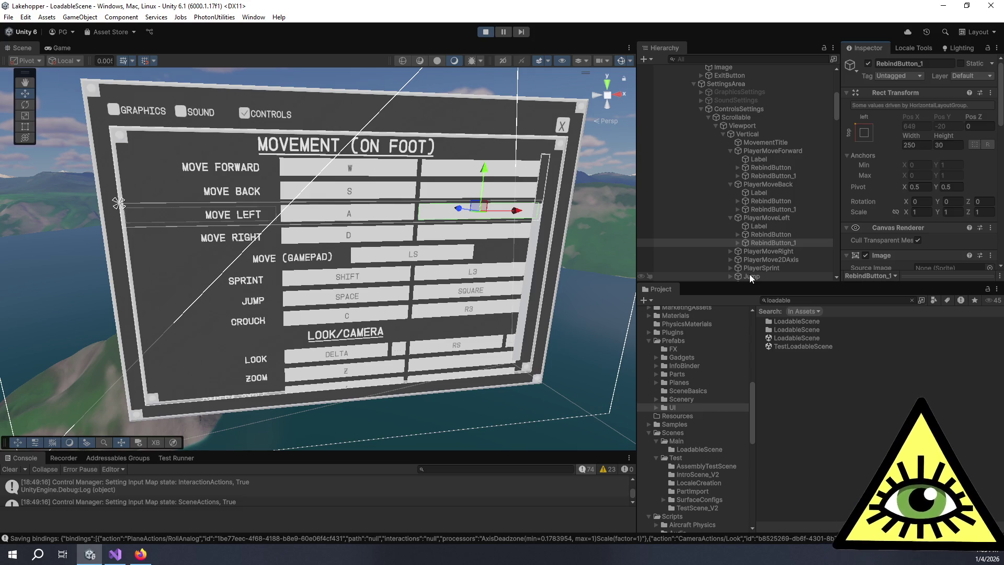
# Select the Viewport and set its scale to 0.8
pyautogui.click(753, 134)
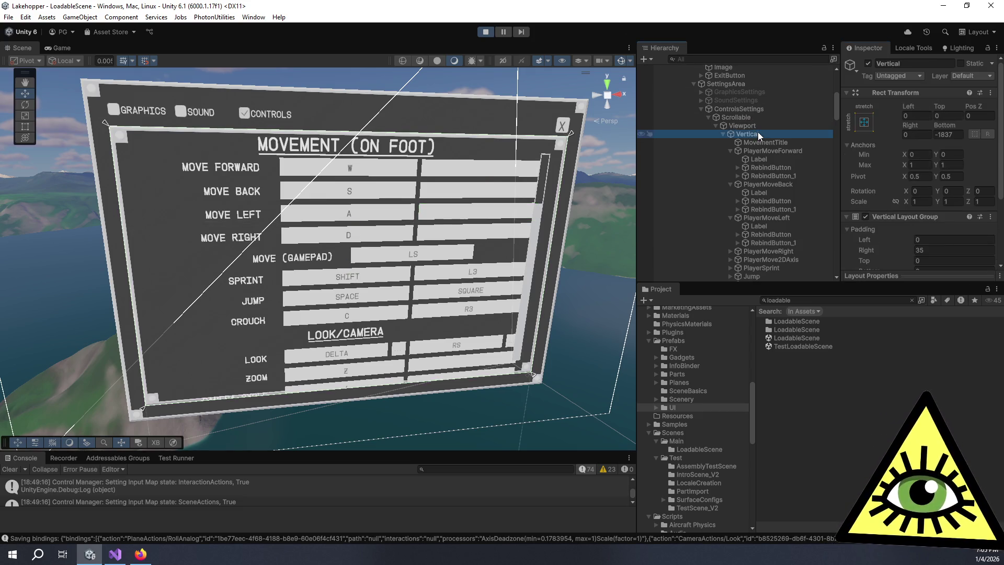
pyautogui.click(774, 126)
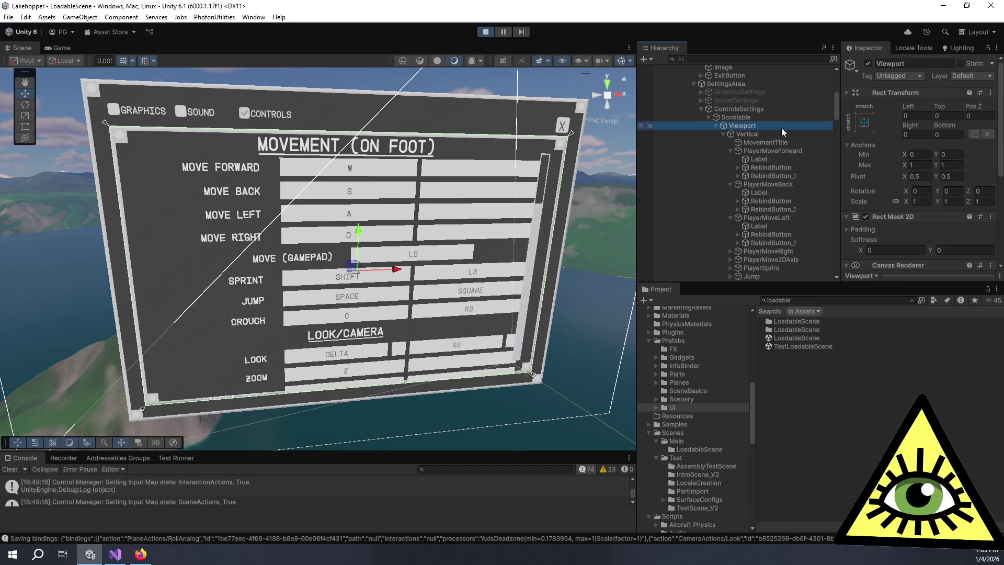
pyautogui.click(917, 201)
pyautogui.write('.8')
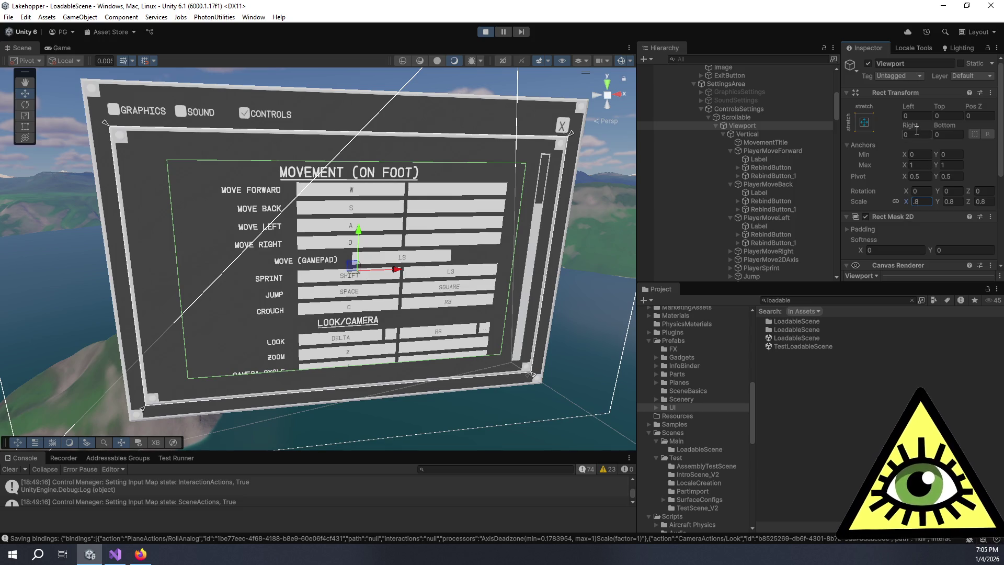
pyautogui.click(924, 106)
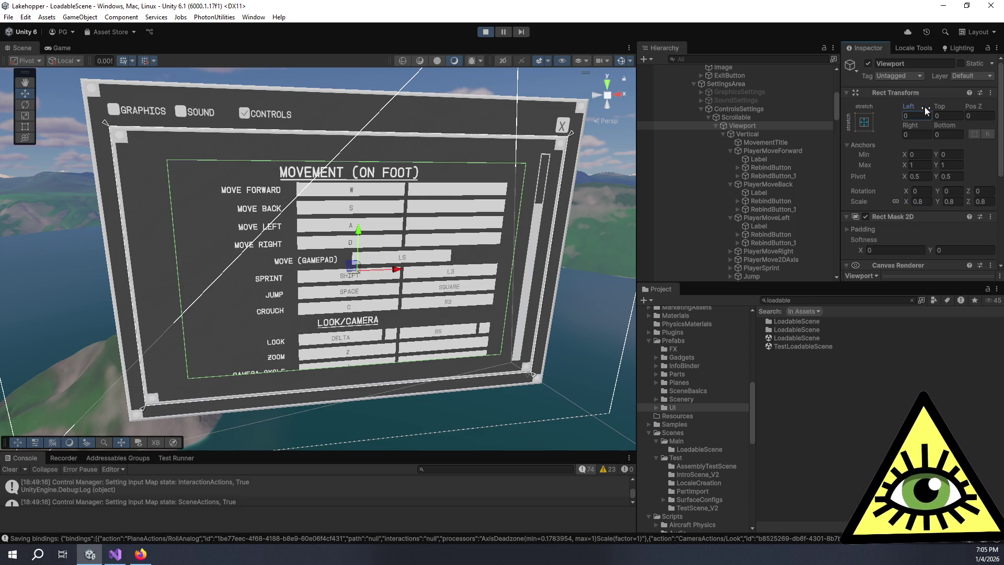
# Extend the Viewport's offsets to Left -82.92, Right -91.03, Bottom -47.32, Top -52.58
pyautogui.moveTo(962, 104)
pyautogui.mouseDown()
pyautogui.moveTo(732, 125)
pyautogui.moveTo(758, 130)
pyautogui.moveTo(12, 166)
pyautogui.moveTo(602, 169)
pyautogui.moveTo(462, 171)
pyautogui.mouseUp()
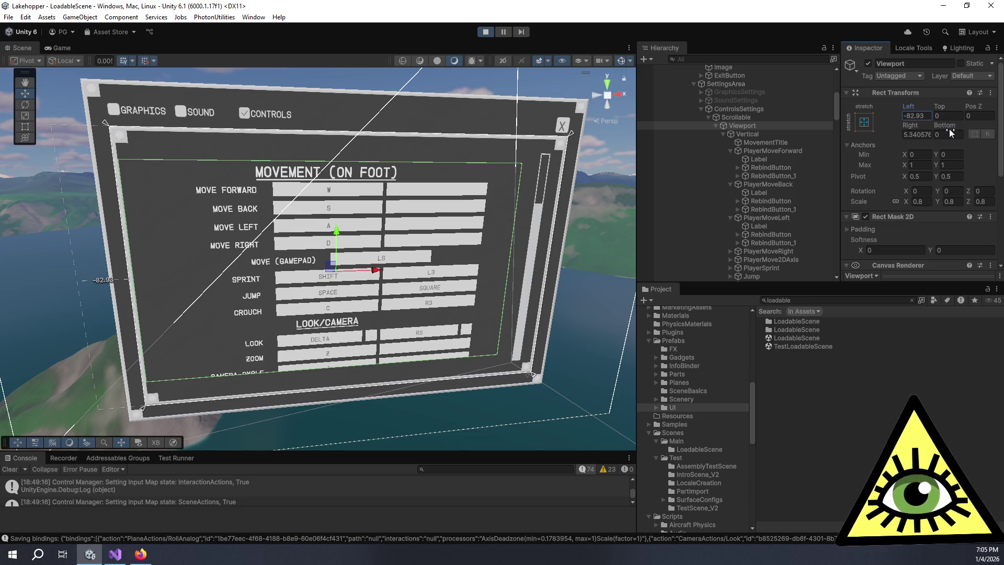
pyautogui.moveTo(914, 127)
pyautogui.mouseDown()
pyautogui.moveTo(839, 147)
pyautogui.moveTo(298, 127)
pyautogui.moveTo(321, 119)
pyautogui.mouseUp()
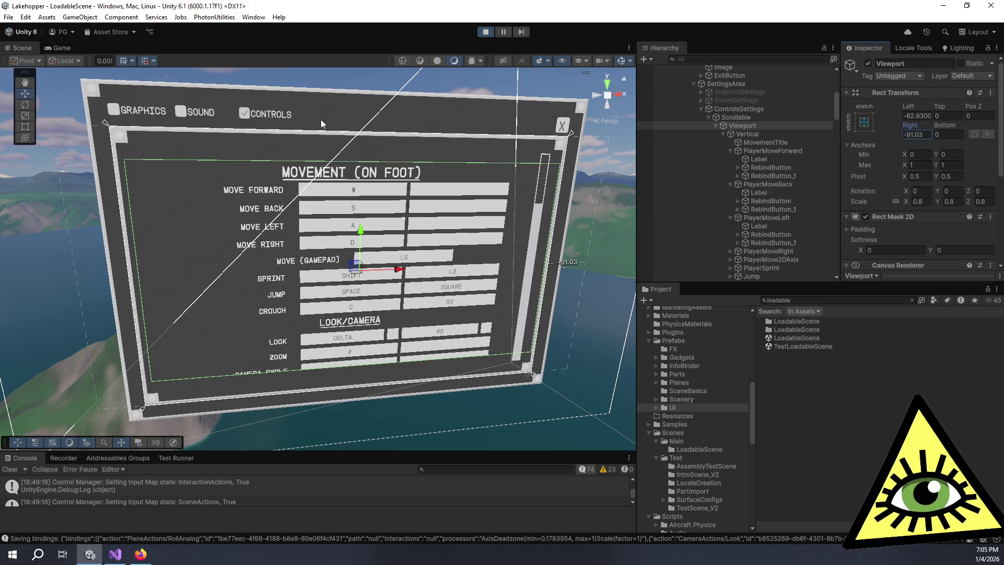
pyautogui.moveTo(940, 106)
pyautogui.mouseDown()
pyautogui.moveTo(58, 142)
pyautogui.moveTo(522, 87)
pyautogui.moveTo(130, 102)
pyautogui.mouseUp()
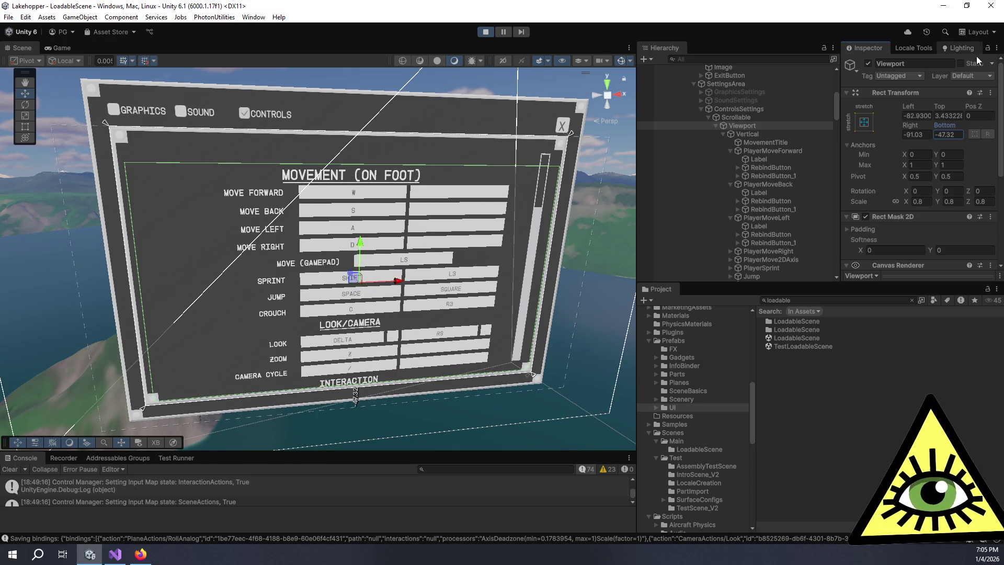
pyautogui.moveTo(944, 102)
pyautogui.mouseDown()
pyautogui.moveTo(208, 69)
pyautogui.moveTo(940, 59)
pyautogui.moveTo(16, 53)
pyautogui.moveTo(32, 52)
pyautogui.mouseUp()
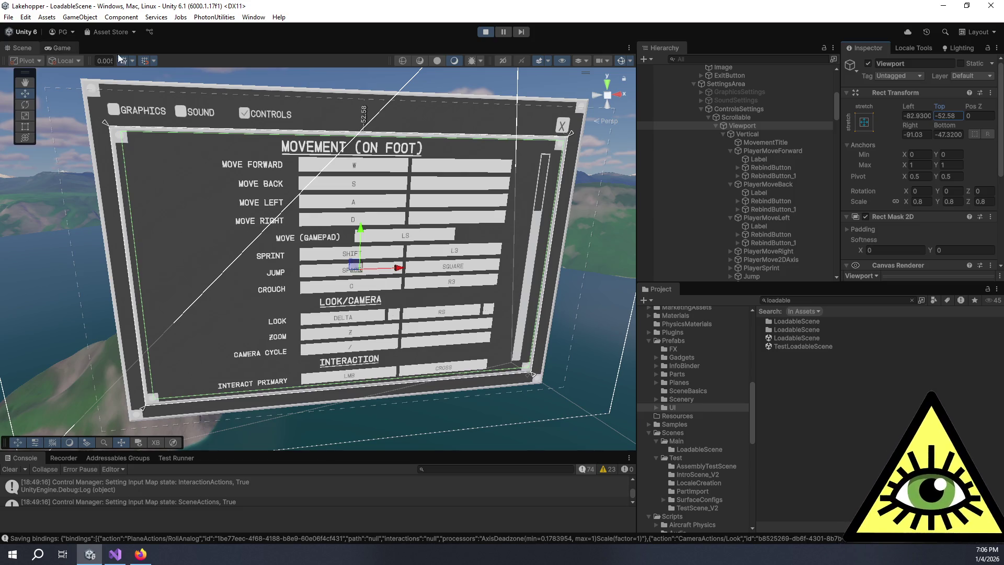
pyautogui.click(60, 48)
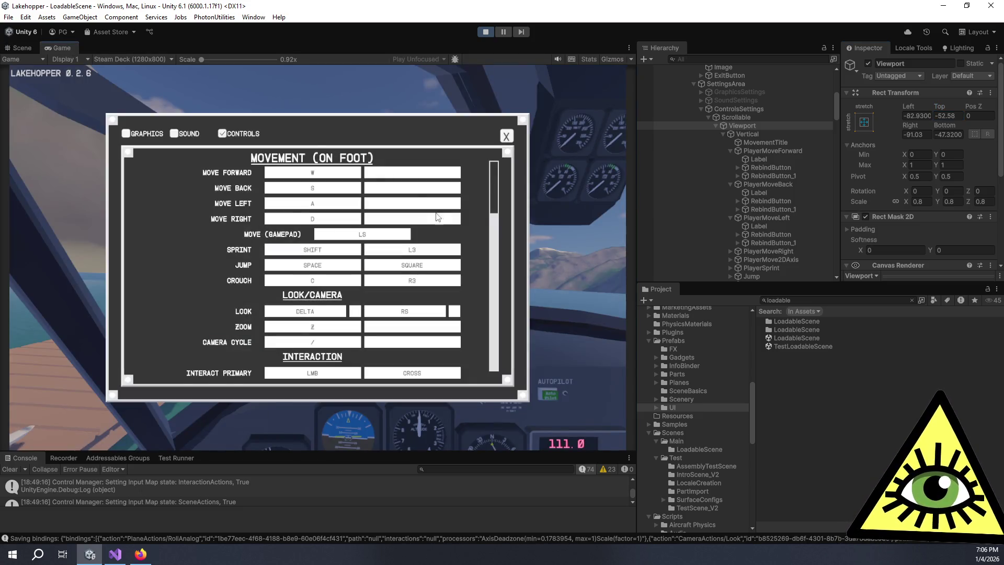
pyautogui.scroll(-3, 451, 212)
pyautogui.moveTo(496, 205)
pyautogui.mouseDown()
pyautogui.moveTo(486, 251)
pyautogui.moveTo(455, 303)
pyautogui.moveTo(429, 321)
pyautogui.mouseUp()
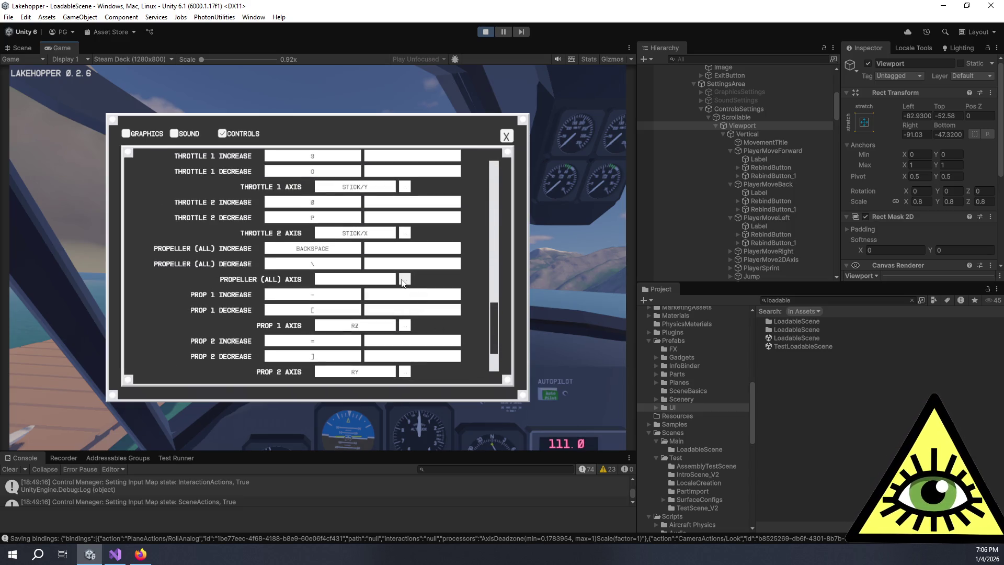
pyautogui.click(405, 233)
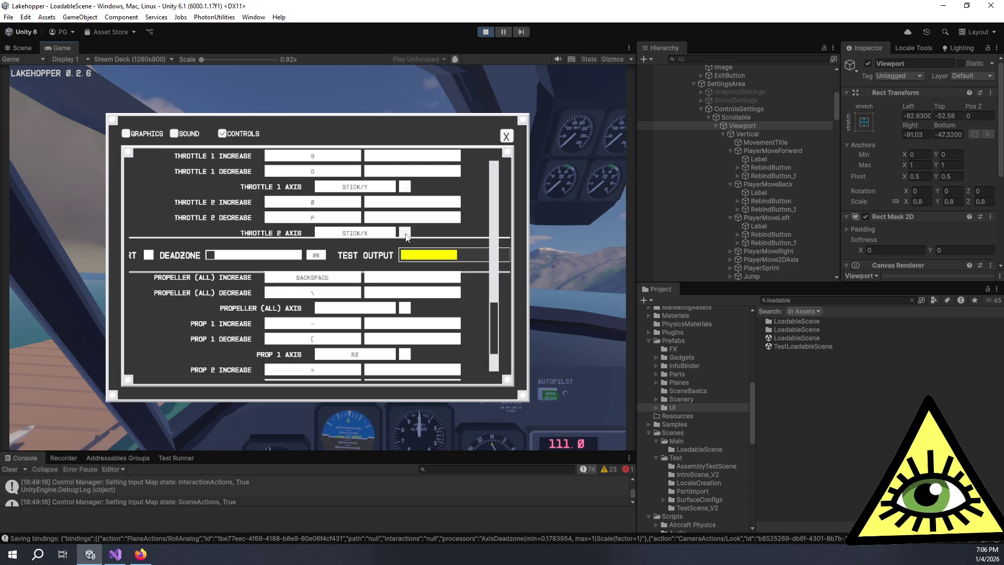
pyautogui.click(404, 233)
pyautogui.scroll(1, 400, 240)
pyautogui.scroll(15, 400, 239)
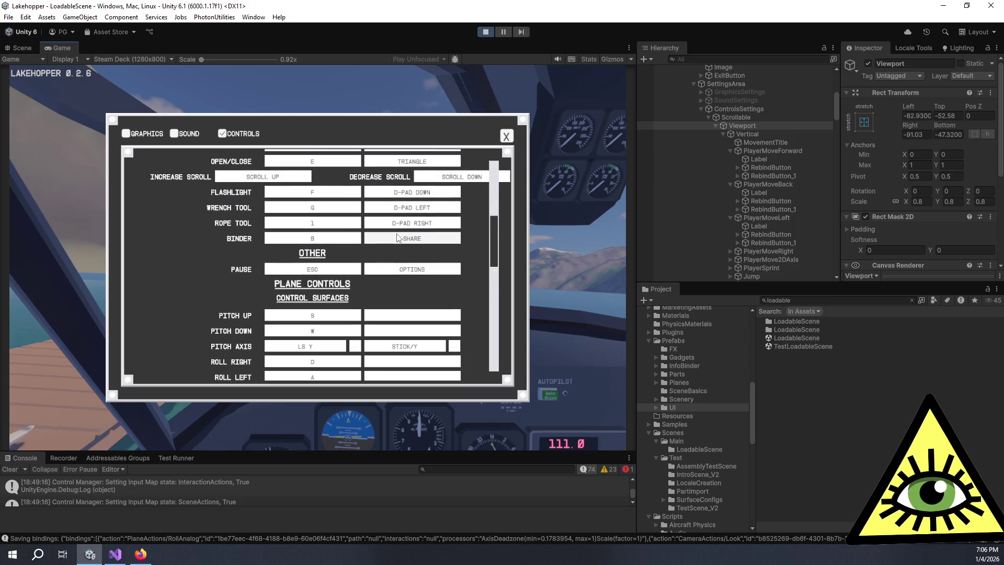
pyautogui.scroll(3, 397, 238)
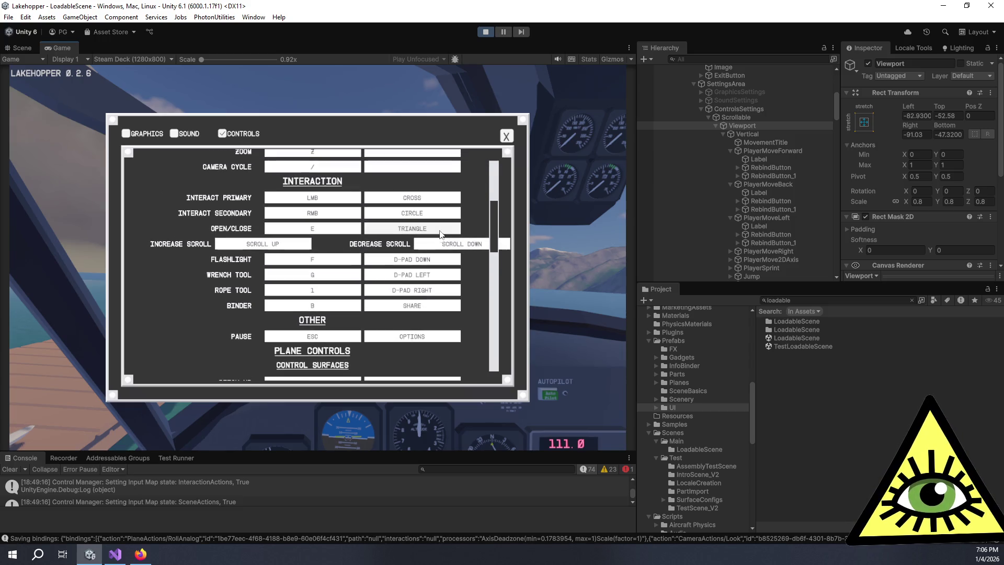
pyautogui.scroll(2, 428, 235)
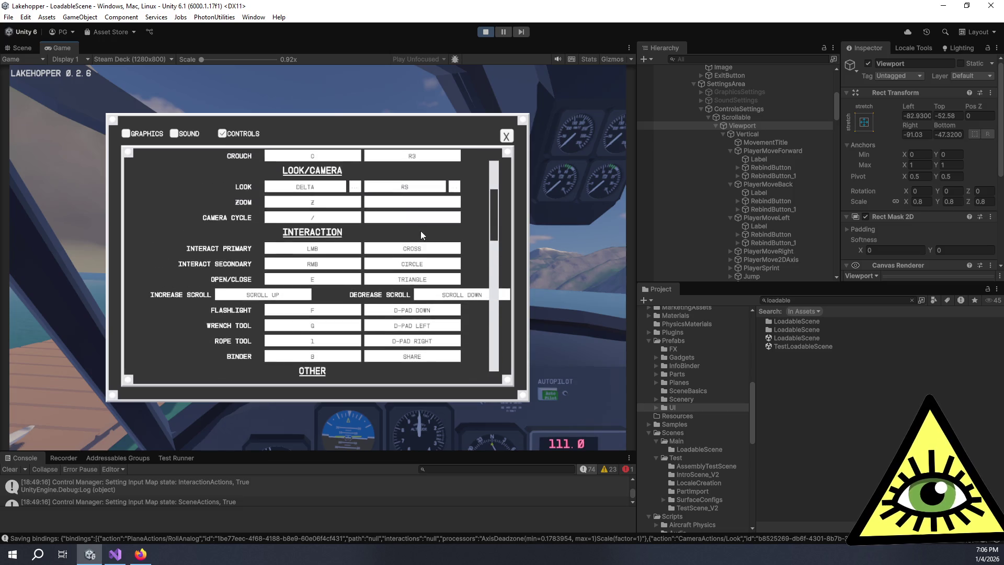
pyautogui.scroll(5, 421, 230)
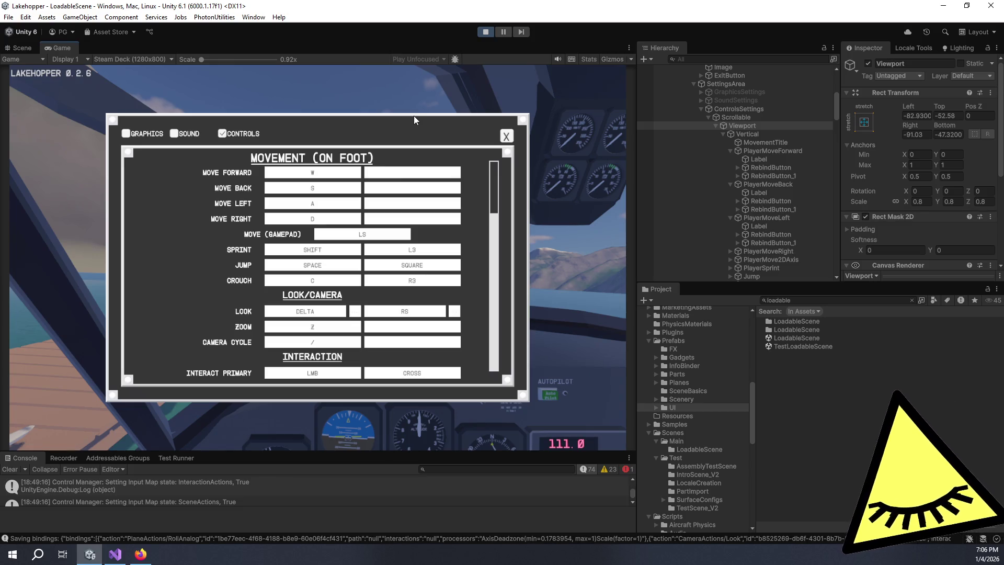
# Reset the Viewport to scale 1 with its Left, Top, Right and Bottom offsets at 0
pyautogui.click(929, 203)
pyautogui.write('1')
pyautogui.click(919, 116)
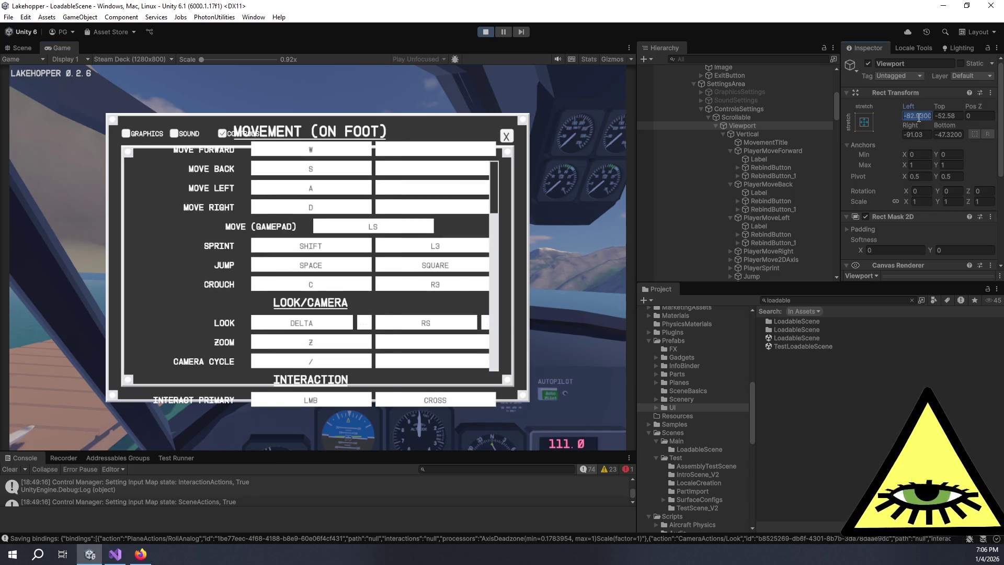
pyautogui.write('0')
pyautogui.press('Tab')
pyautogui.write('0')
pyautogui.press('Tab')
pyautogui.write('0')
pyautogui.press('Tab')
pyautogui.write('0')
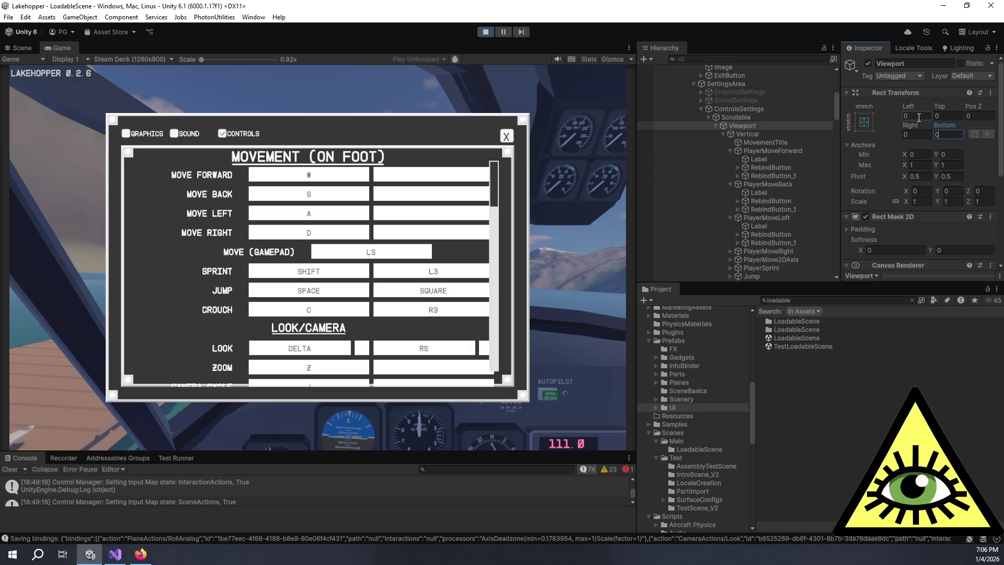
# Select Vertical and set its scale to 0.8 on X, Y and Z
pyautogui.click(787, 134)
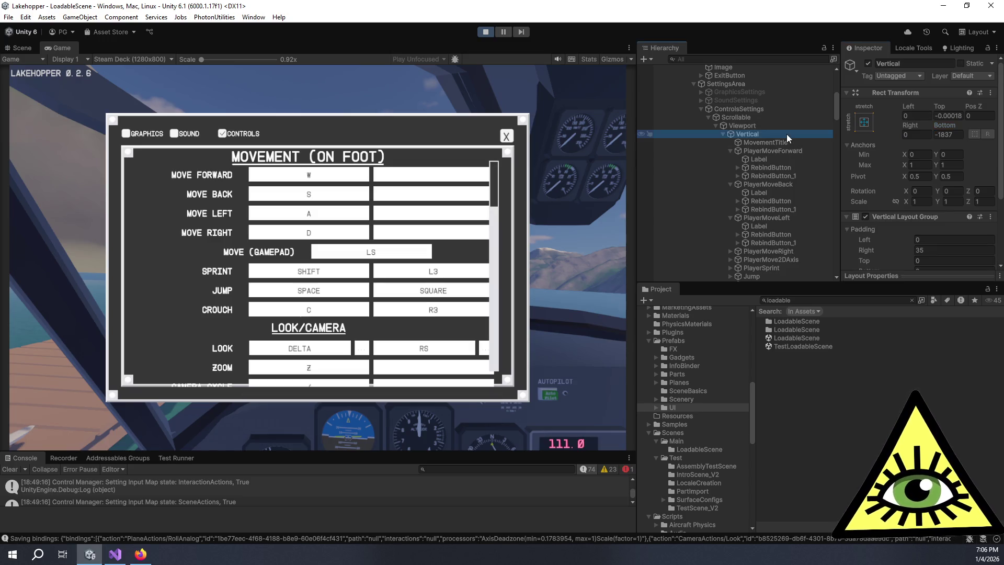
pyautogui.click(929, 203)
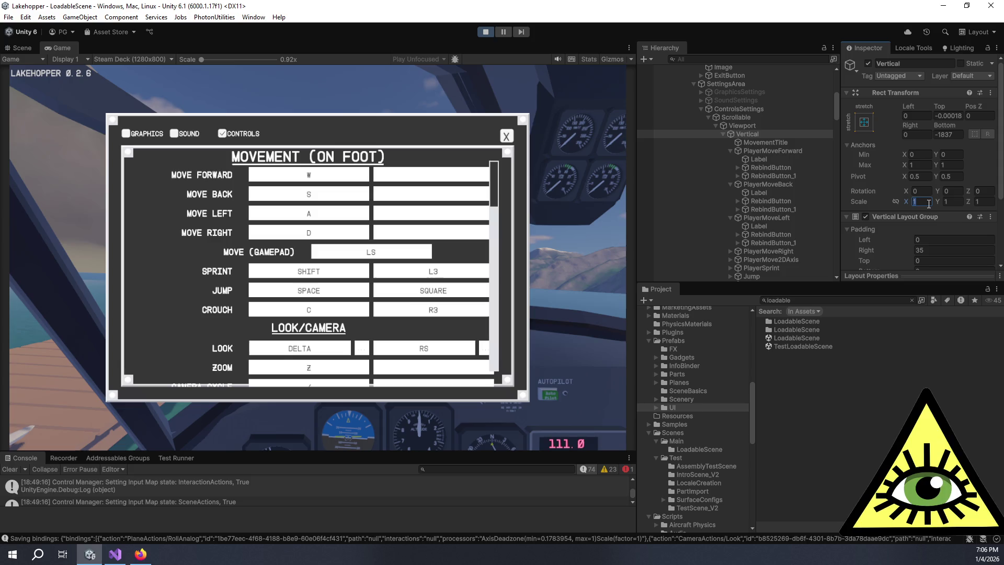
pyautogui.write('.8')
pyautogui.press('Tab')
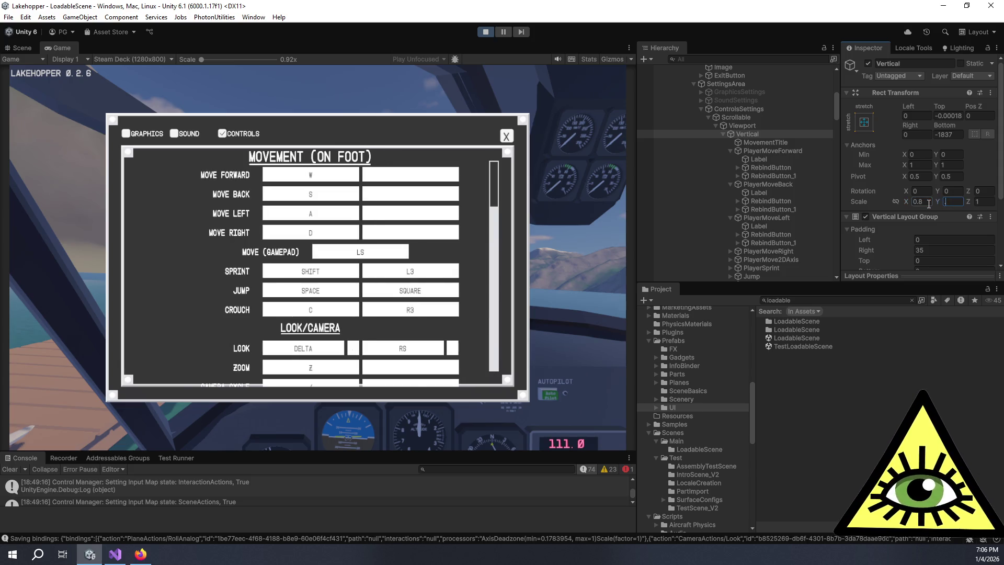
pyautogui.write('.8')
pyautogui.press('Tab')
pyautogui.write('.8')
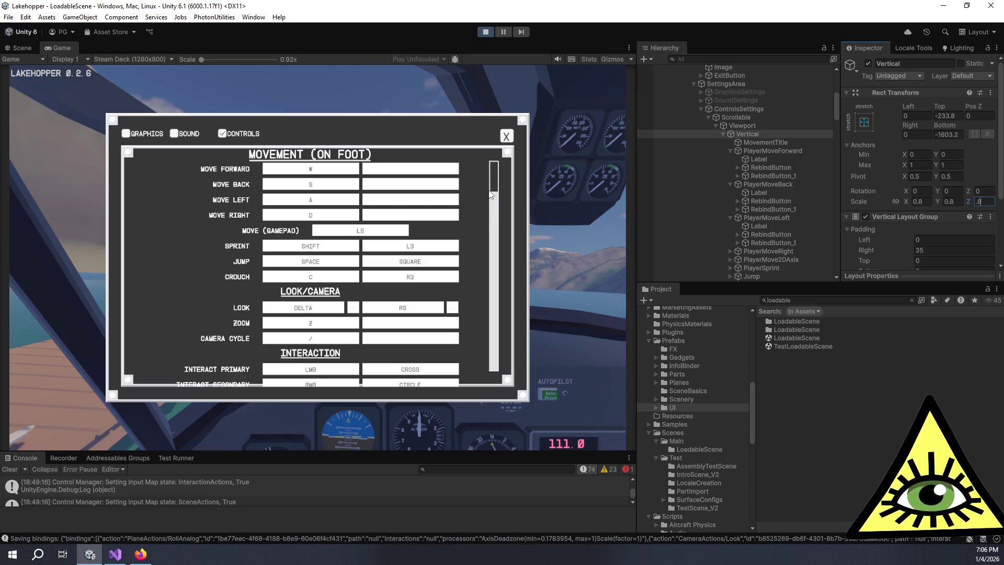
pyautogui.moveTo(493, 184)
pyautogui.mouseDown()
pyautogui.moveTo(496, 247)
pyautogui.moveTo(496, 194)
pyautogui.mouseUp()
# Link Vertical's scale axes and set the uniform scale to 0.7
pyautogui.click(895, 203)
pyautogui.click(924, 203)
pyautogui.write('.6')
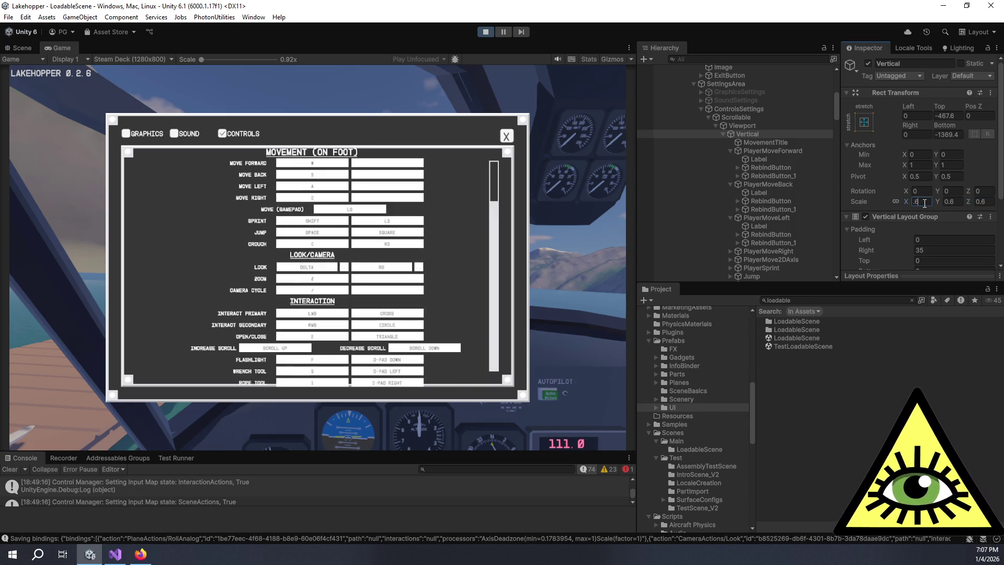
pyautogui.write('5')
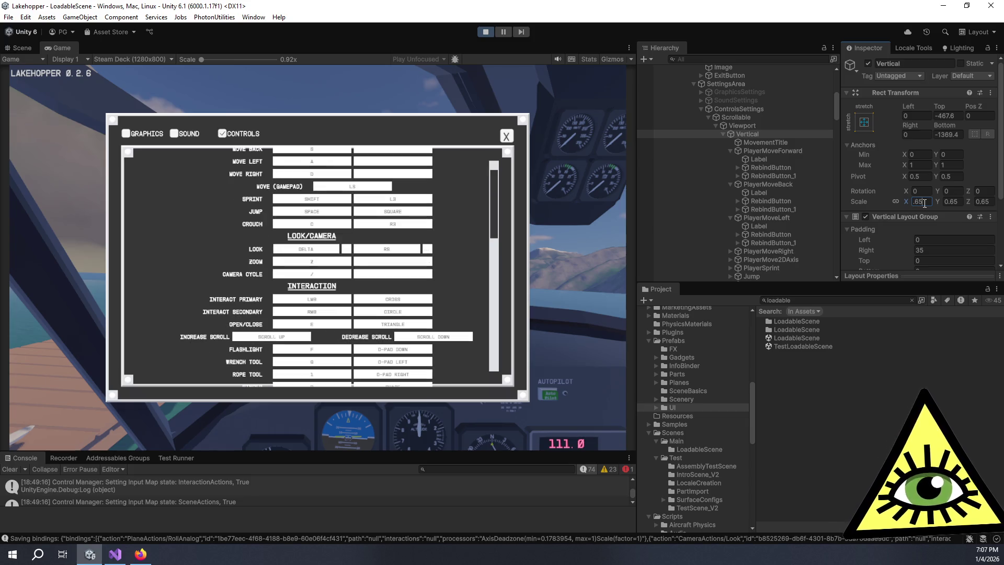
pyautogui.press('BackSpace')
pyautogui.press('BackSpace')
pyautogui.write('7')
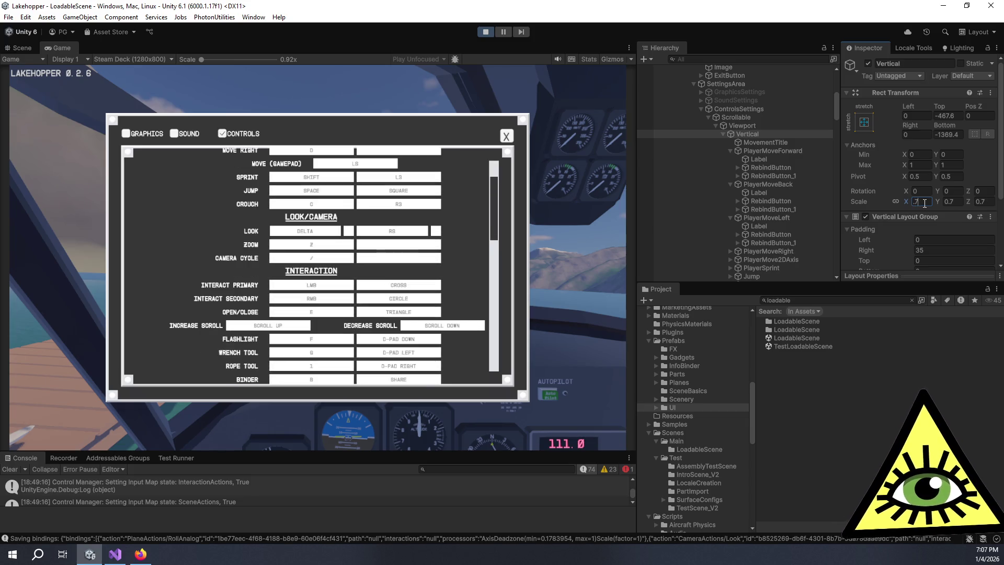
pyautogui.scroll(-2, 891, 199)
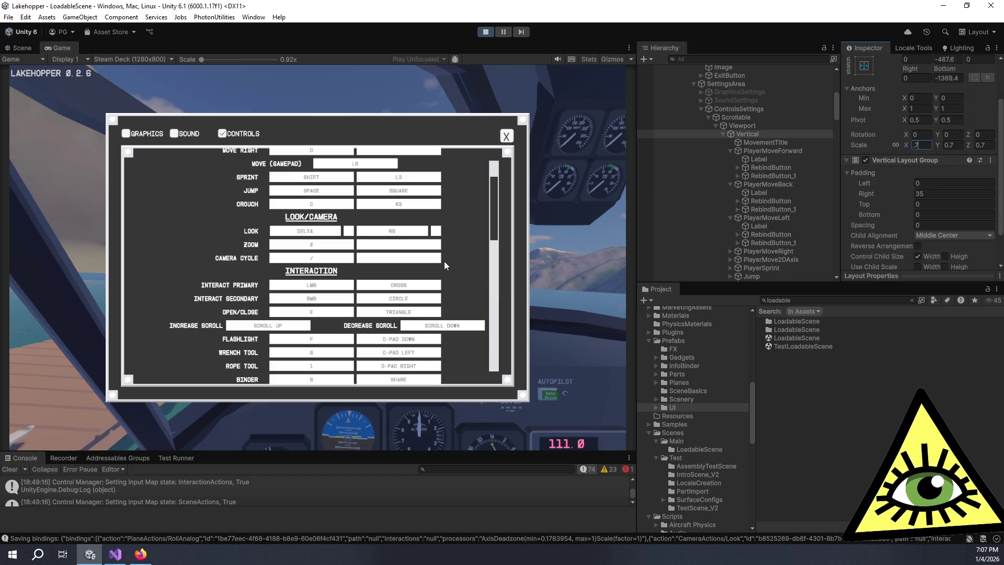
pyautogui.moveTo(495, 199); pyautogui.dragTo(500, 339)
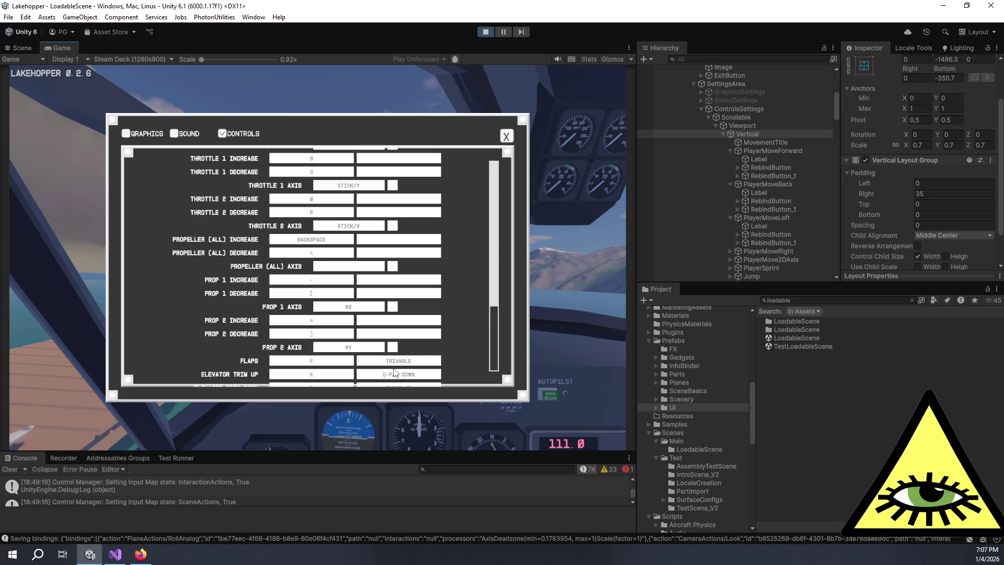
pyautogui.scroll(10, 403, 366)
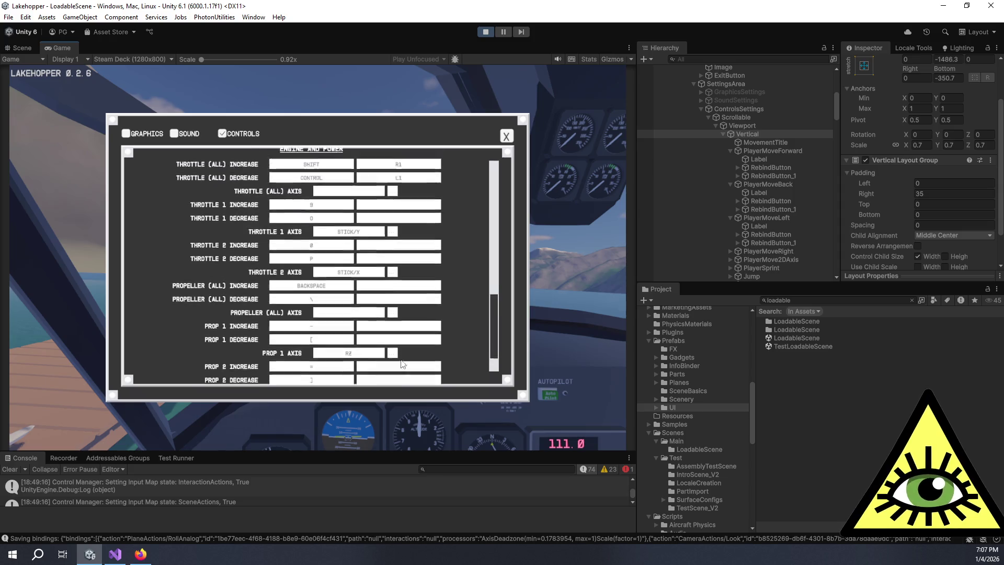
pyautogui.scroll(5, 393, 366)
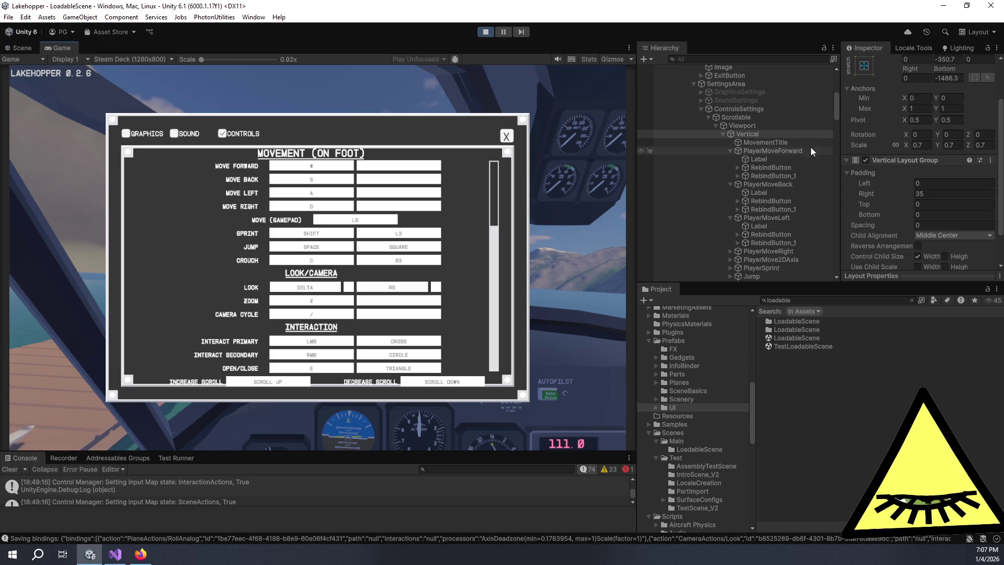
# Check the Viewport and Scrollable components, then reselect the Vertical bindings list
pyautogui.click(760, 126)
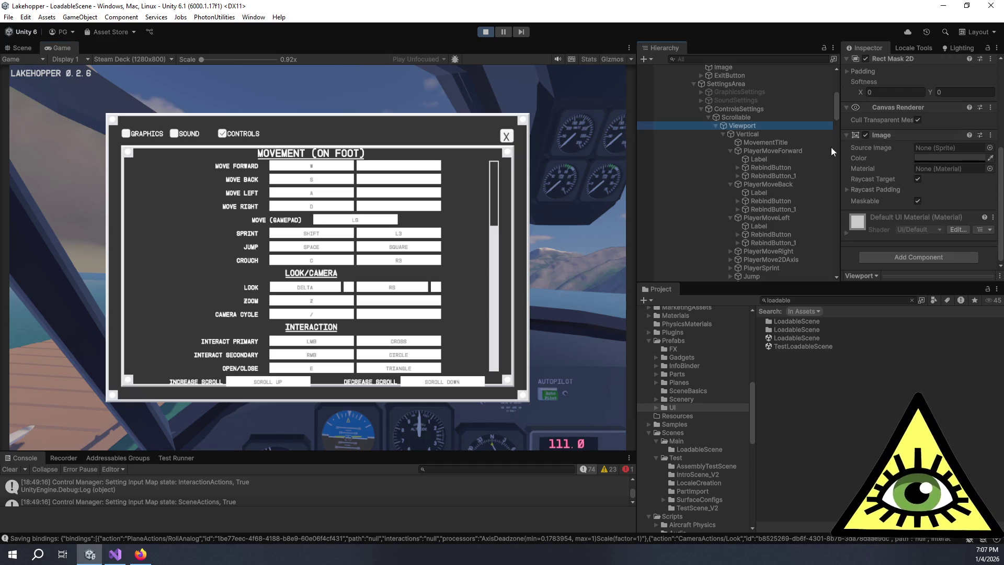
pyautogui.click(758, 118)
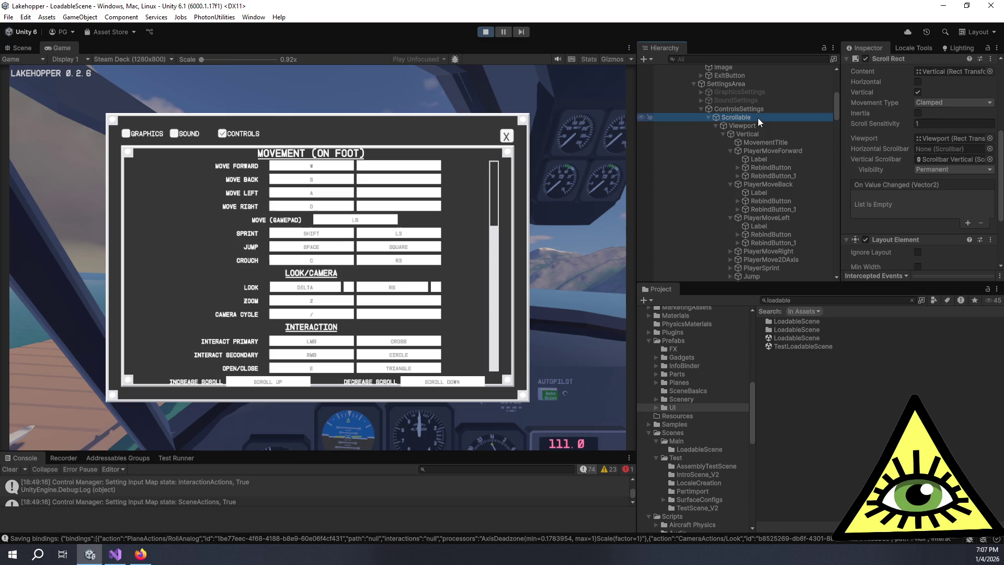
pyautogui.scroll(-2, 867, 165)
pyautogui.click(767, 126)
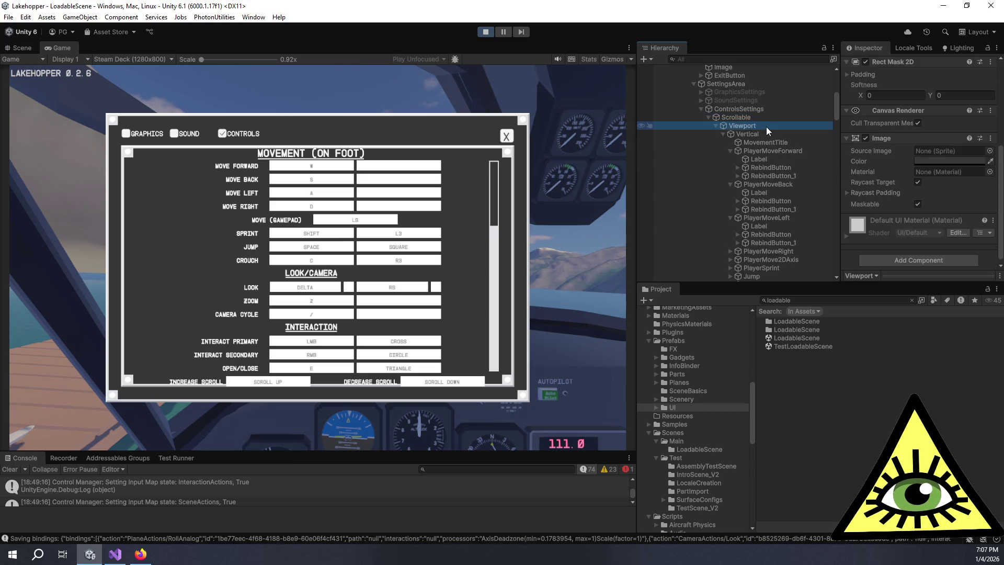
pyautogui.click(770, 134)
pyautogui.scroll(3, 880, 177)
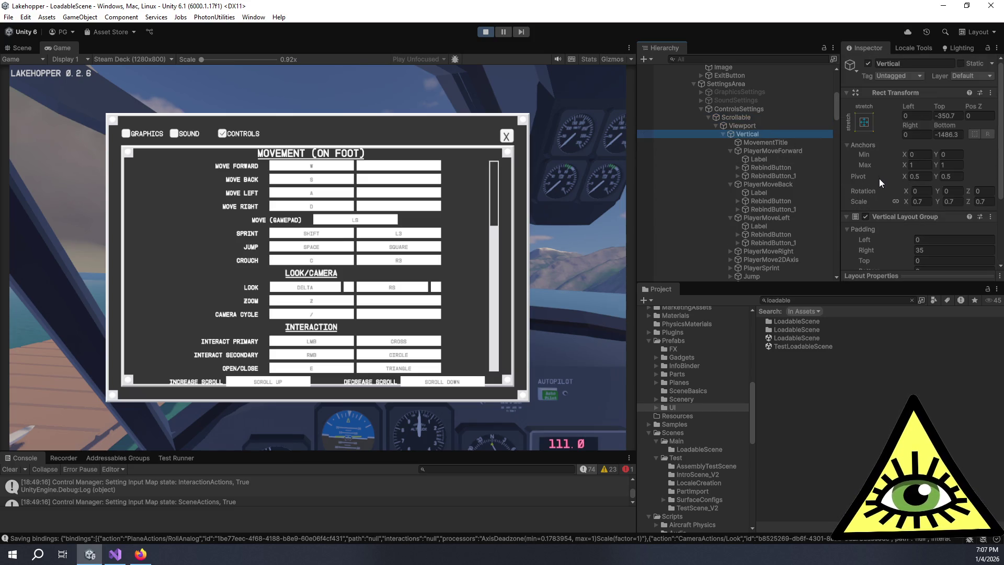
pyautogui.scroll(-3, 950, 170)
# Add a Content Size Fitter to Vertical with Vertical Fit set to Min Size
pyautogui.click(908, 257)
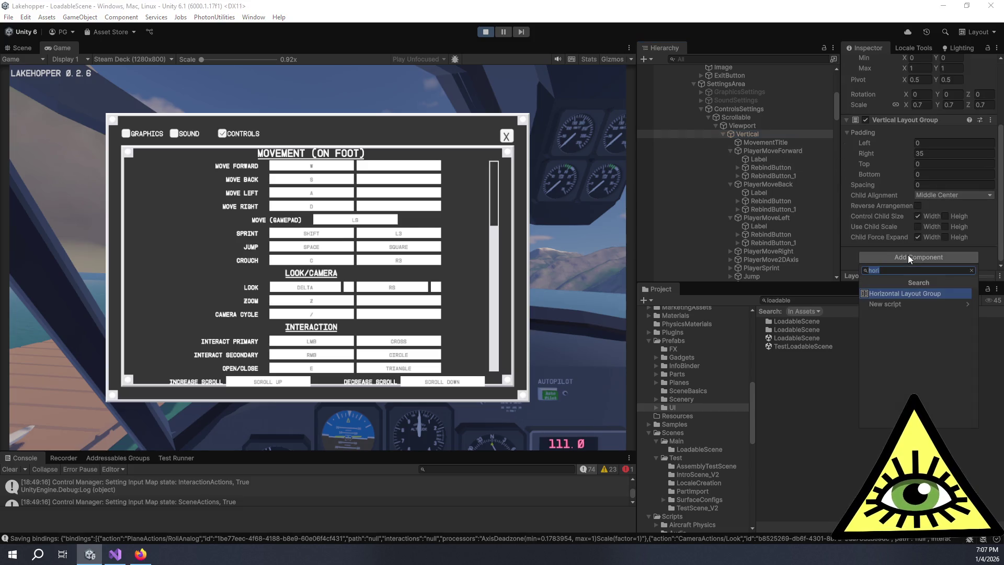
pyautogui.write('content')
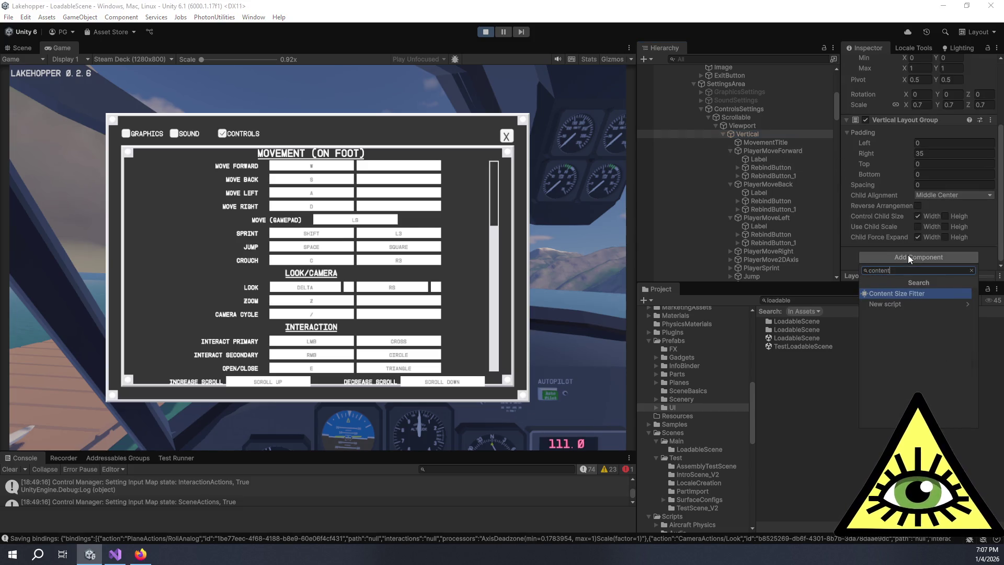
pyautogui.press('Return')
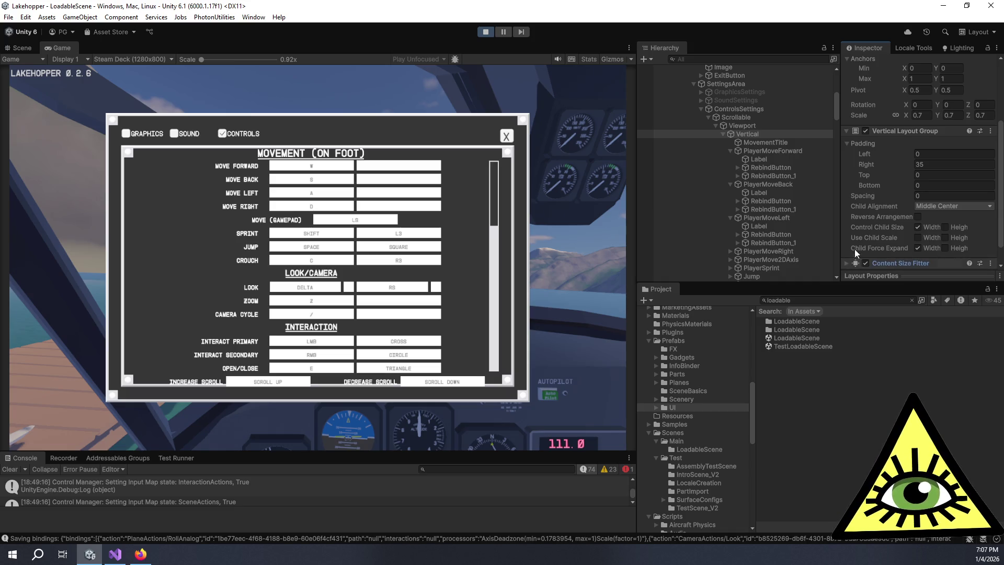
pyautogui.scroll(-2, 854, 254)
pyautogui.click(846, 242)
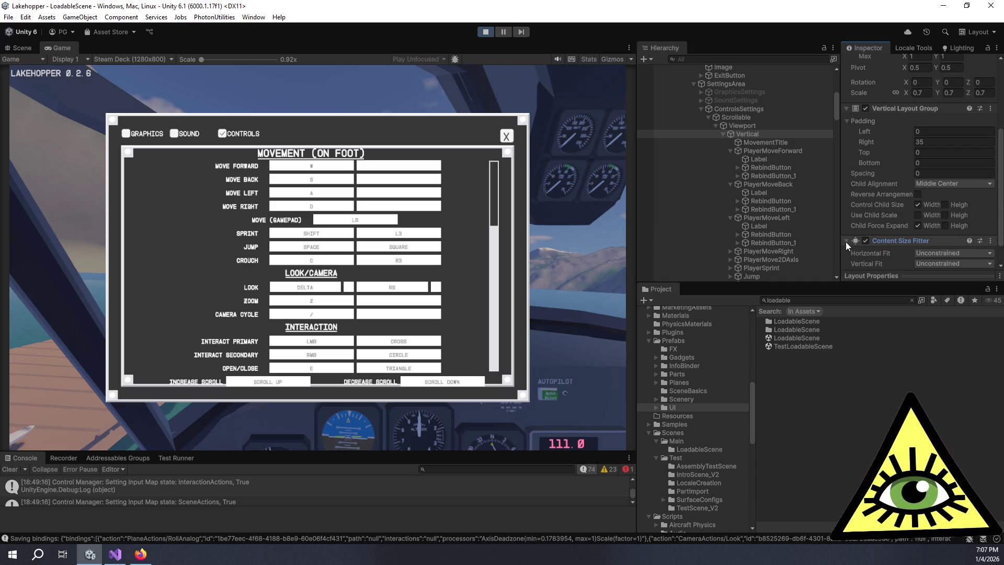
pyautogui.scroll(-2, 863, 238)
pyautogui.click(943, 236)
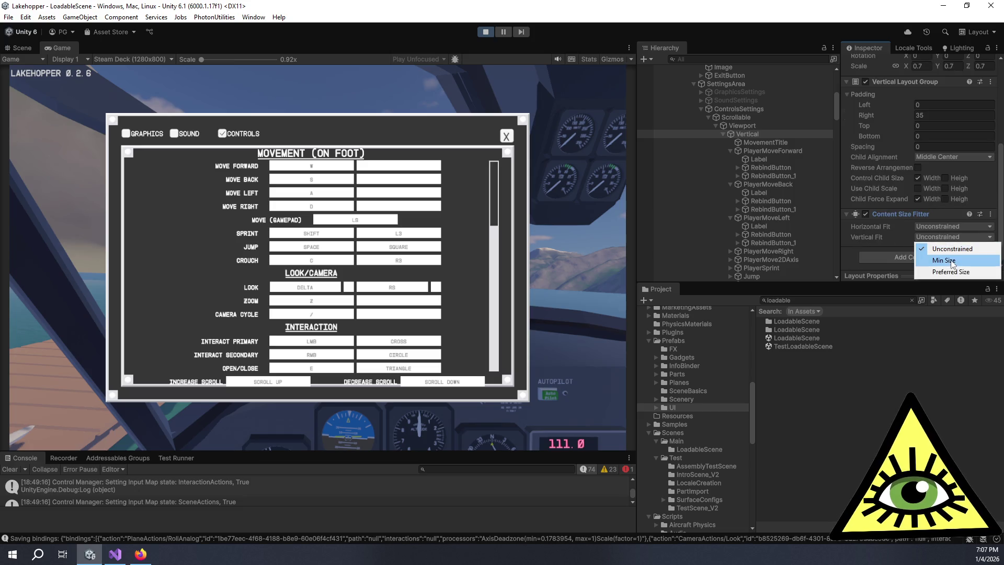
pyautogui.click(952, 261)
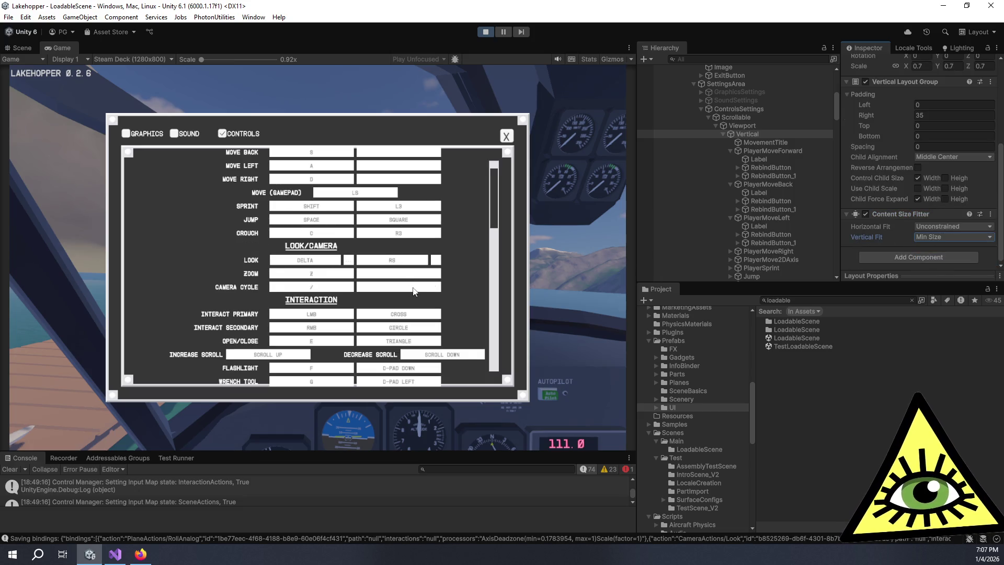
pyautogui.scroll(5, 894, 205)
pyautogui.moveTo(495, 188)
pyautogui.mouseDown()
pyautogui.moveTo(496, 358)
pyautogui.moveTo(515, 158)
pyautogui.mouseUp()
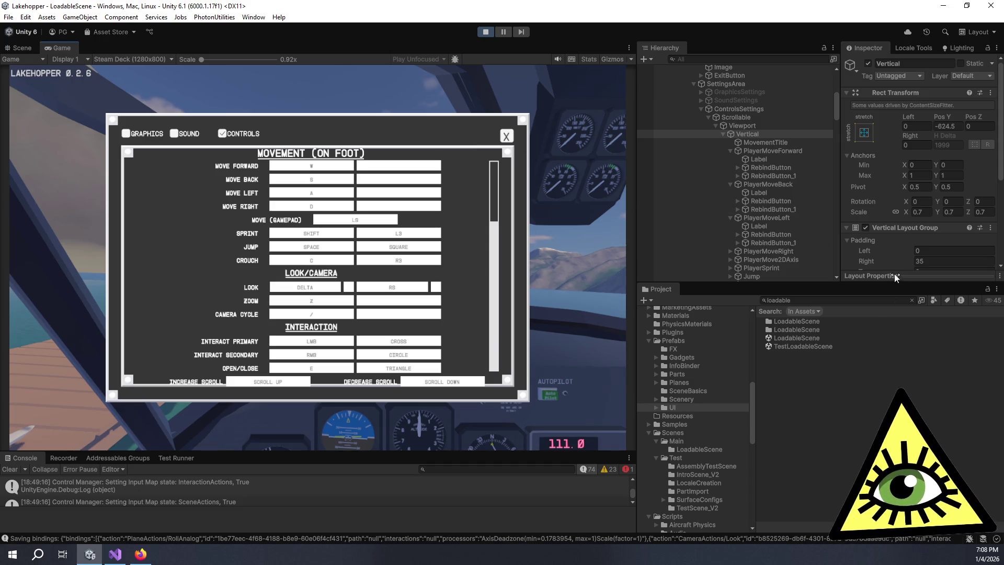
pyautogui.hotkey('alt', 'Tab')
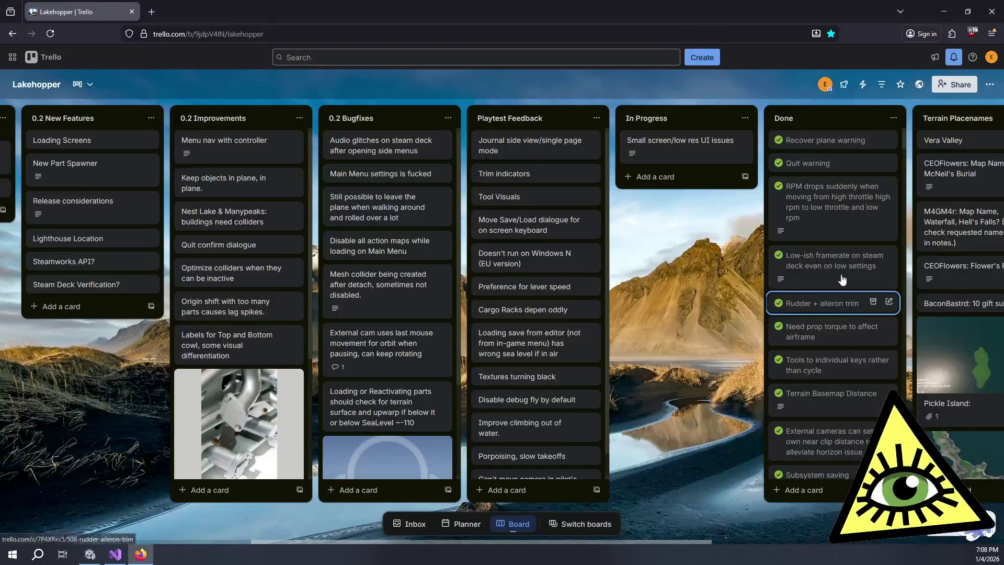
# Save the comment 'TODO: Content Size Fitter to scrollable vertical layout group object' on the card
pyautogui.click(712, 156)
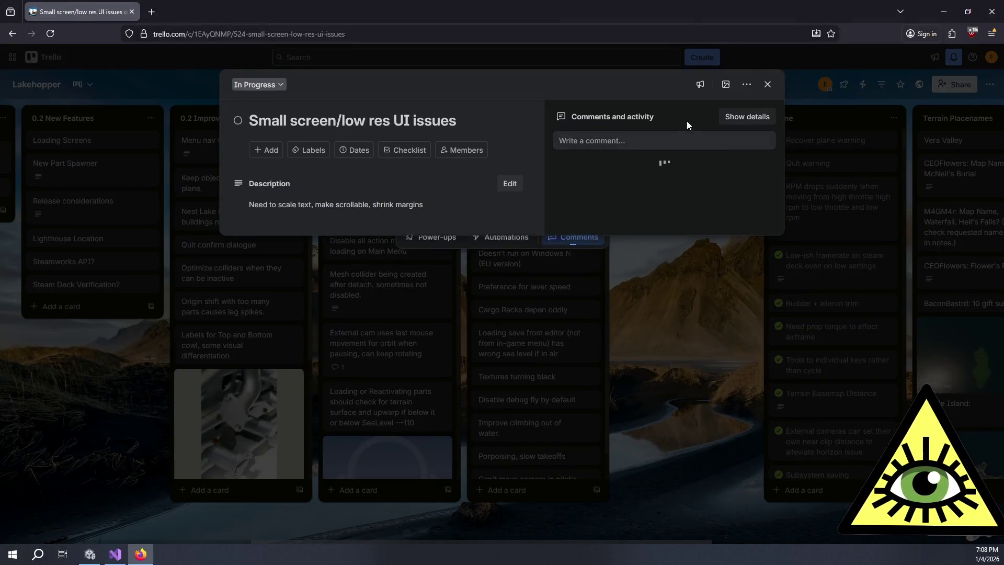
pyautogui.click(647, 139)
pyautogui.write('TODO: C')
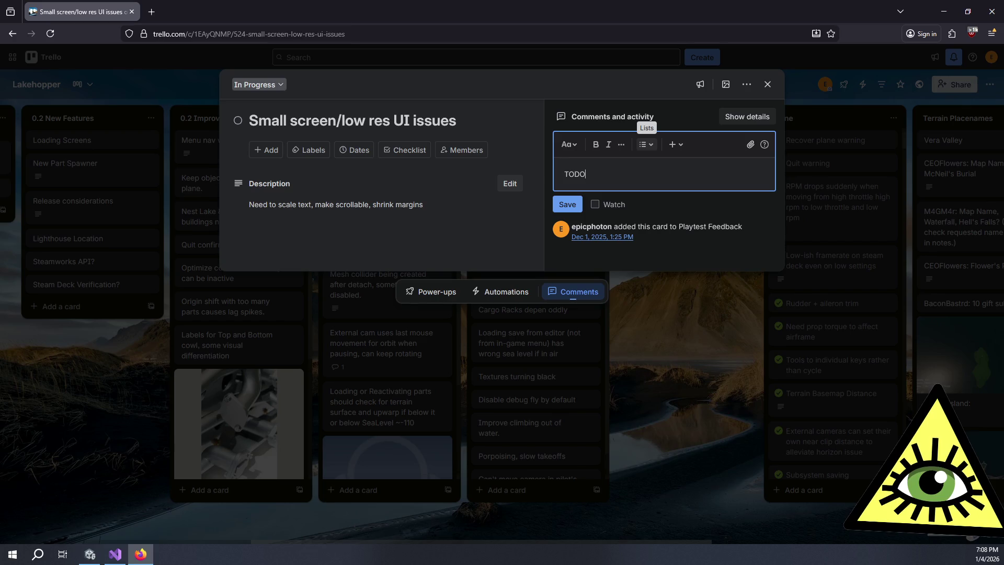
pyautogui.write('ontent ')
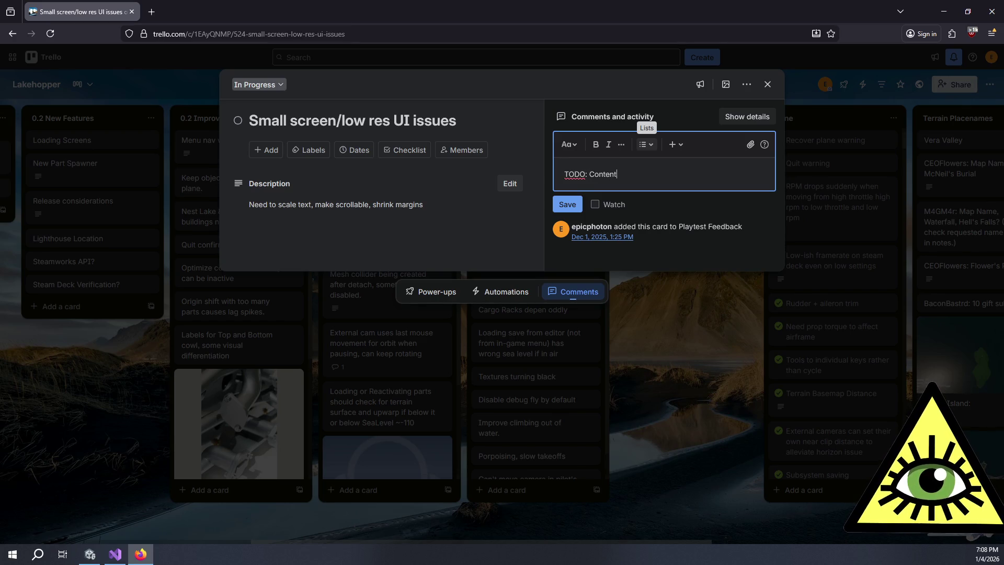
pyautogui.write('Size Fitter to')
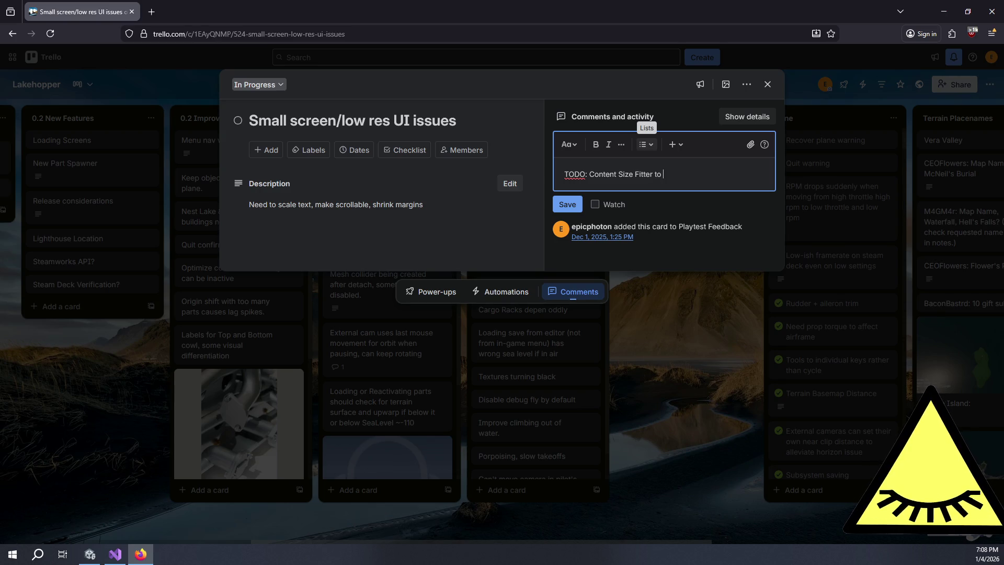
pyautogui.hotkey('alt', 'Tab')
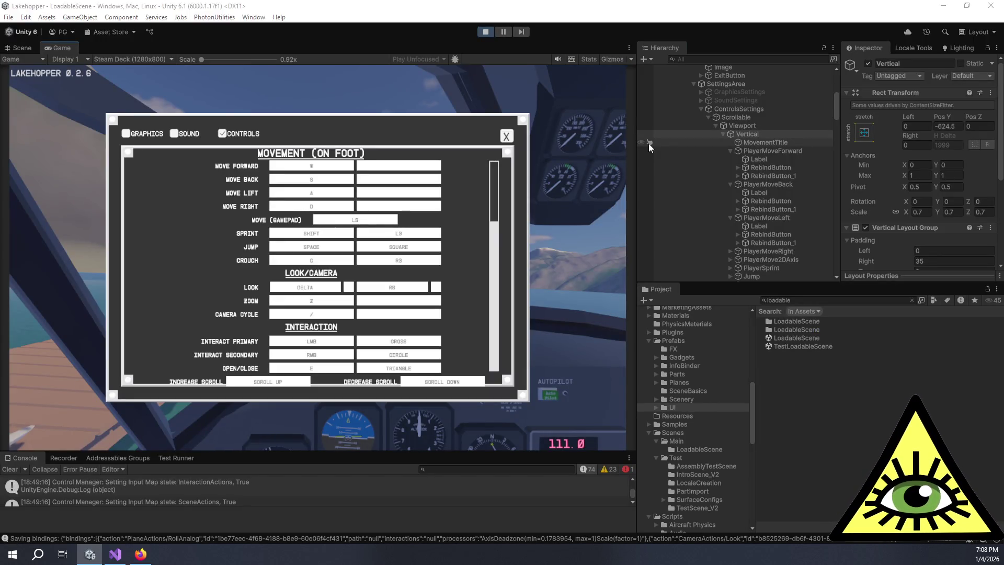
pyautogui.hotkey('alt', 'Tab')
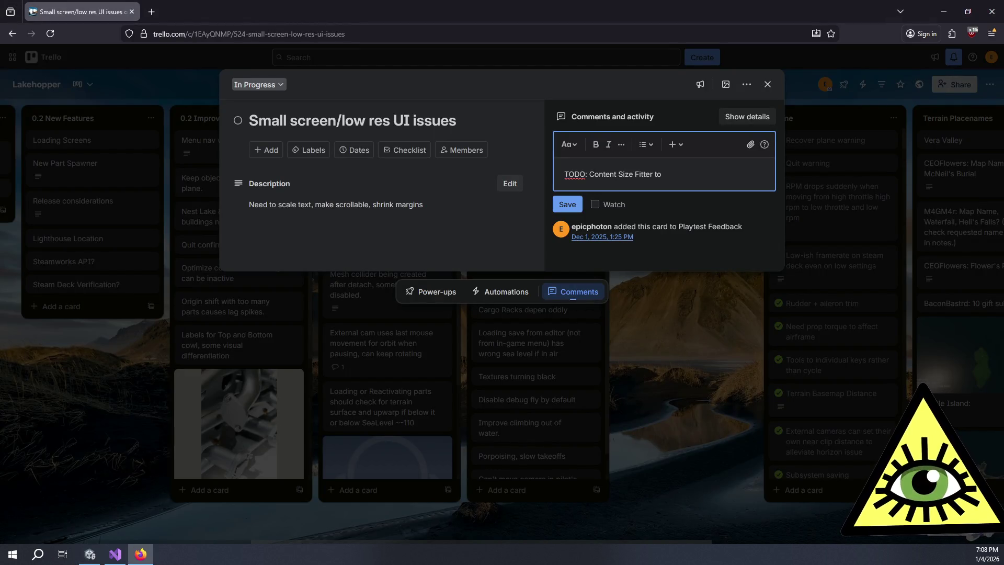
pyautogui.write(' scrollable ve')
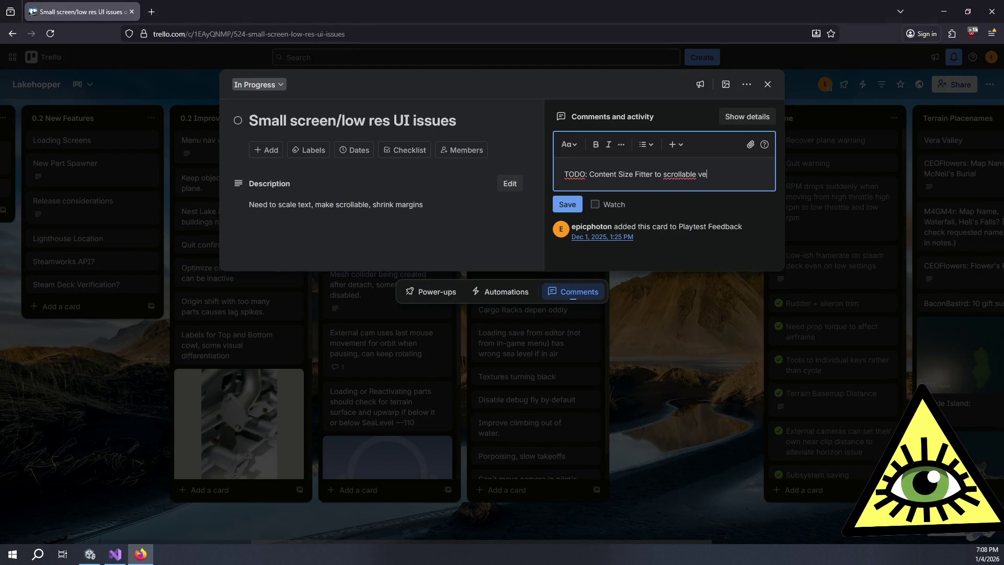
pyautogui.write('rtical layout gro')
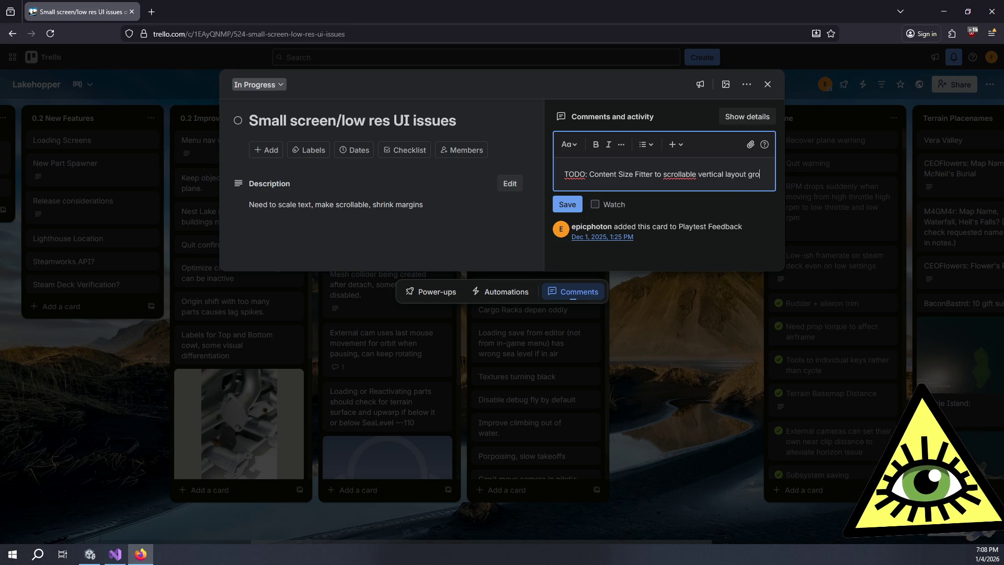
pyautogui.write('up object')
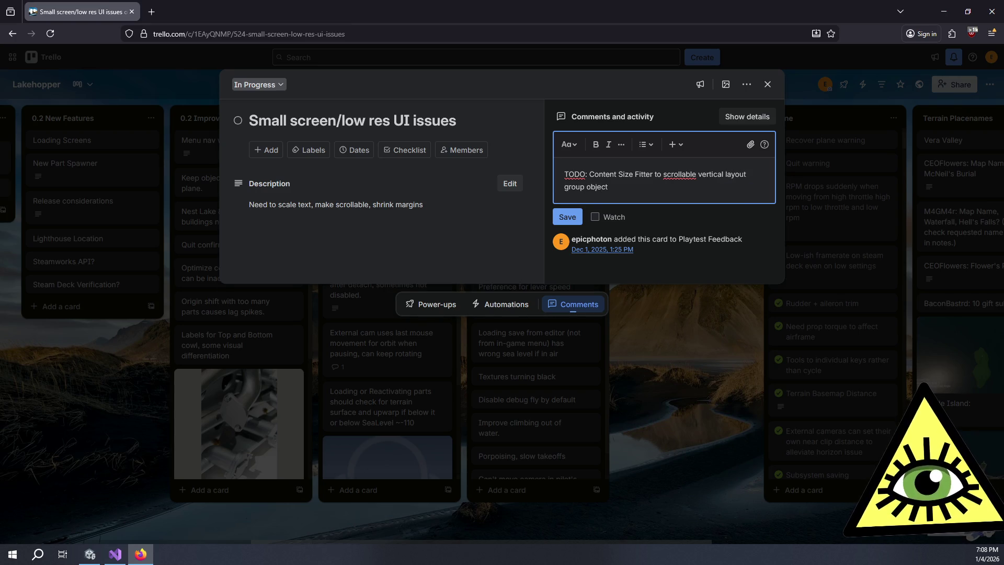
pyautogui.press('Return')
pyautogui.press('BackSpace')
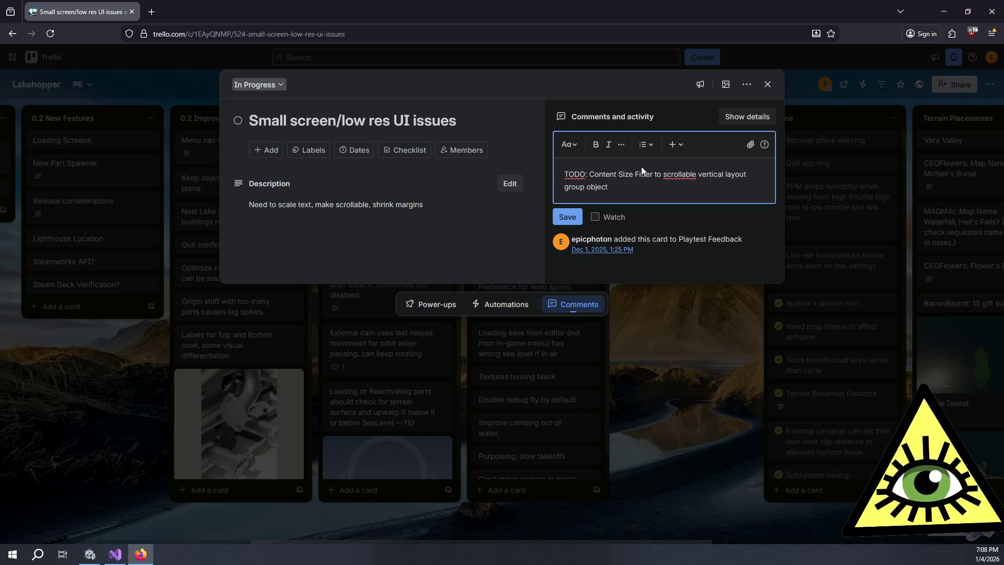
pyautogui.click(575, 218)
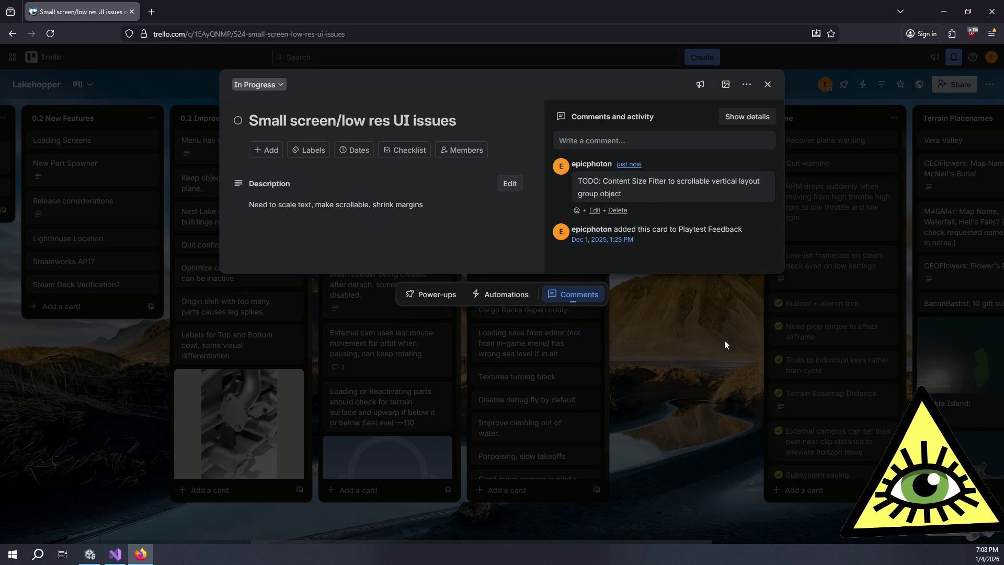
pyautogui.hotkey('alt', 'Tab')
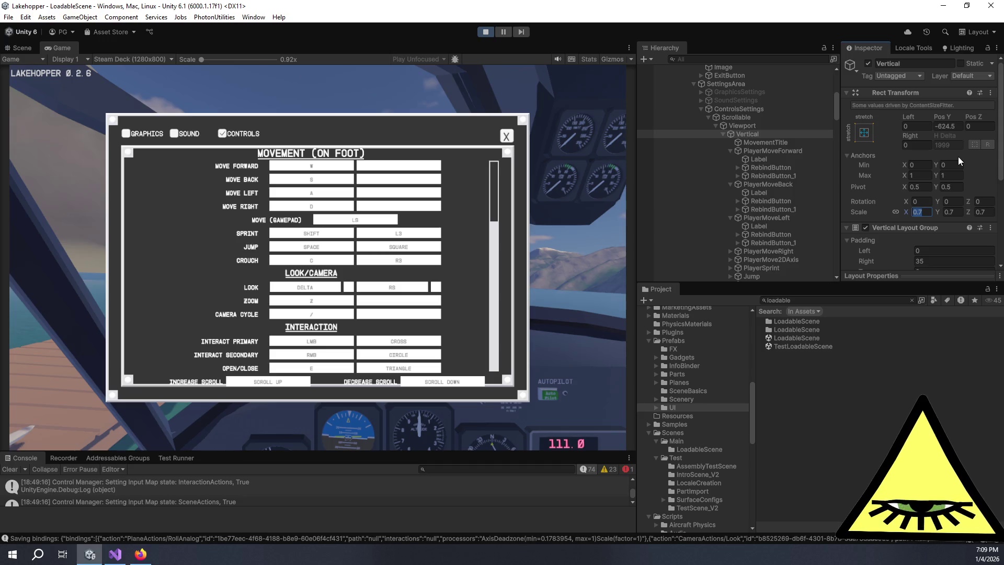
# Set the Vertical object's linked Scale to 720/1080 (0.666) in the Rect Transform
pyautogui.write('720')
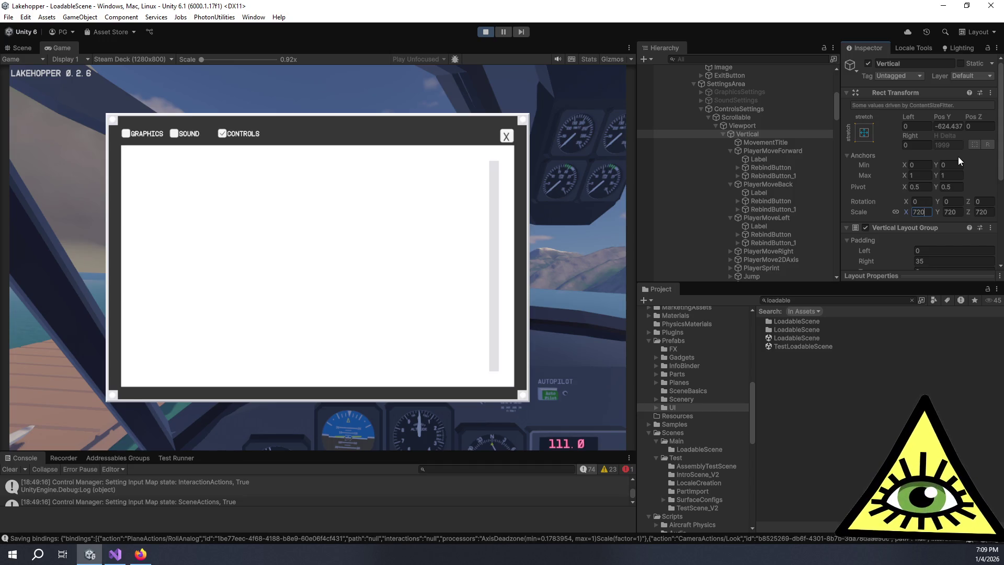
pyautogui.write('/1080')
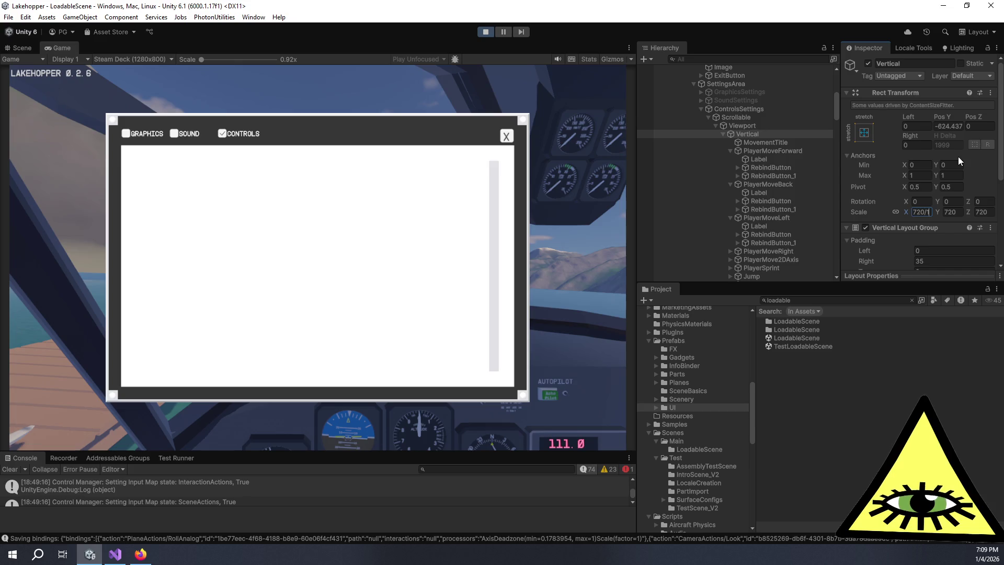
pyautogui.press('Return')
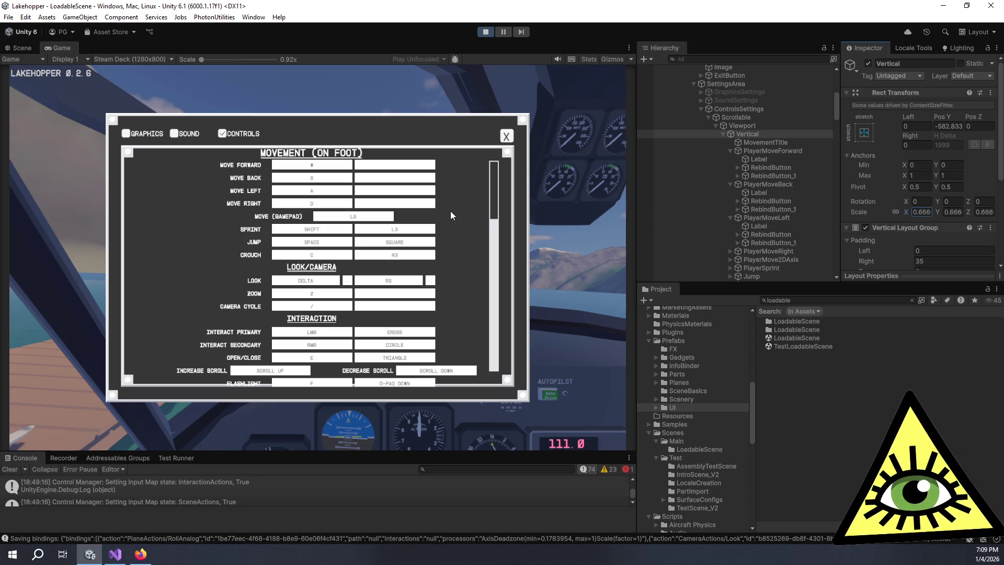
pyautogui.hotkey('alt', 'Tab')
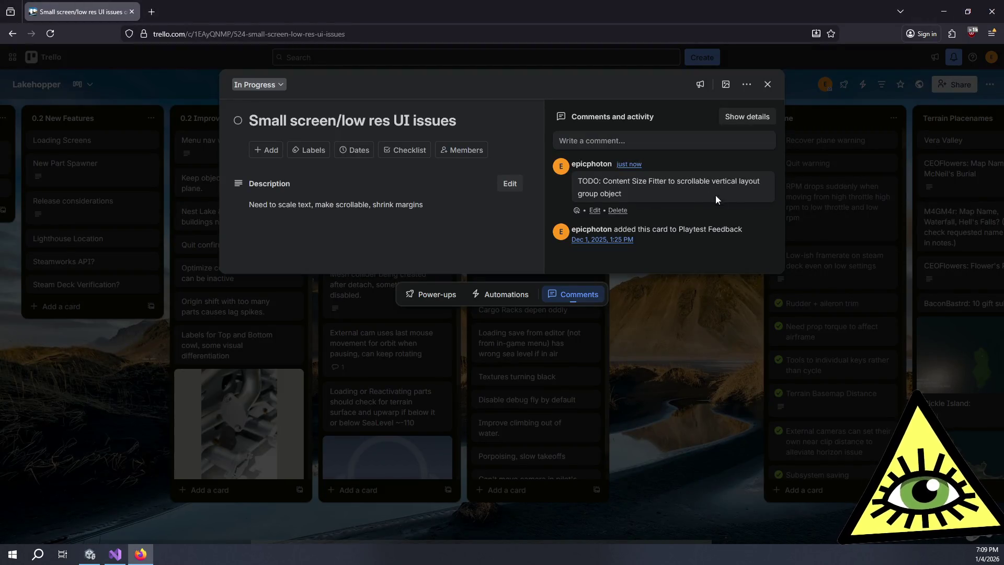
# Post the comment 'Scale Vertical layout group in viewport for screen size' on the Trello card
pyautogui.click(655, 135)
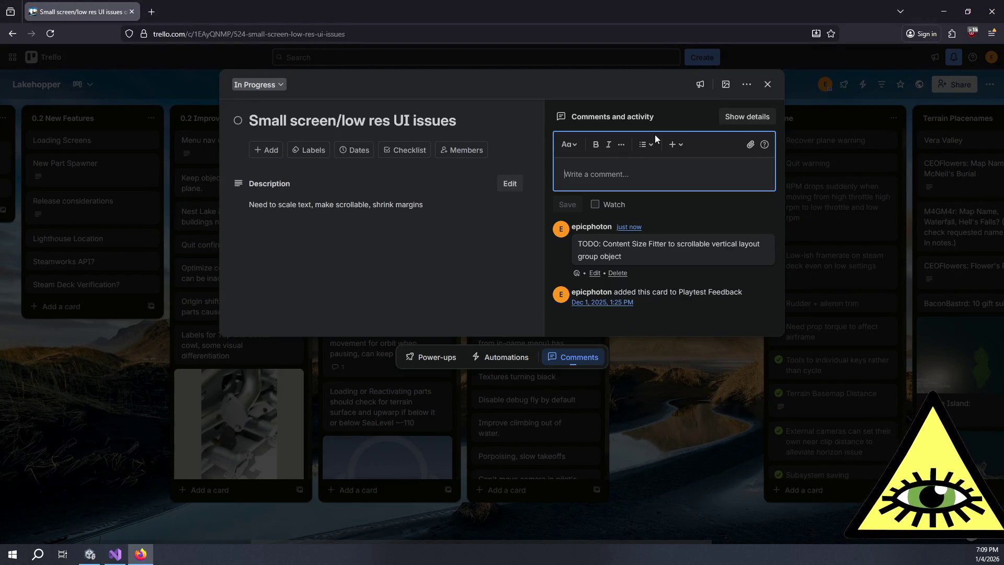
pyautogui.write('Scale Vertical')
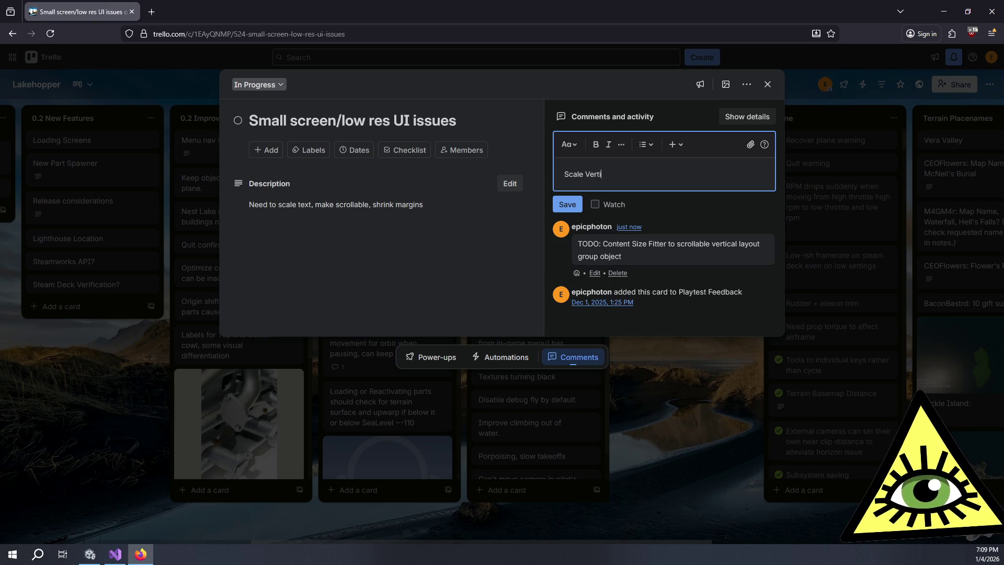
pyautogui.hotkey('alt', 'Tab')
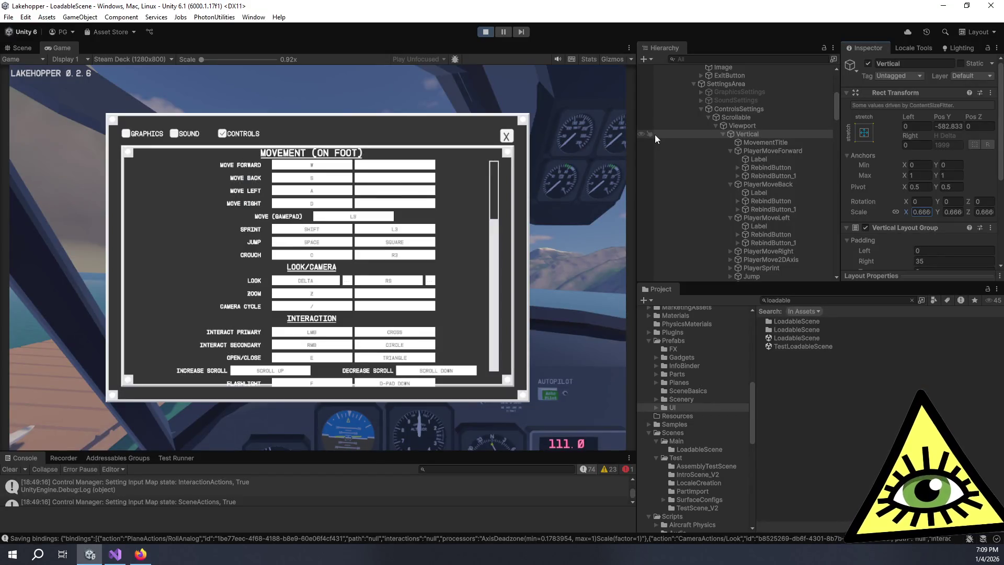
pyautogui.hotkey('alt', 'Tab')
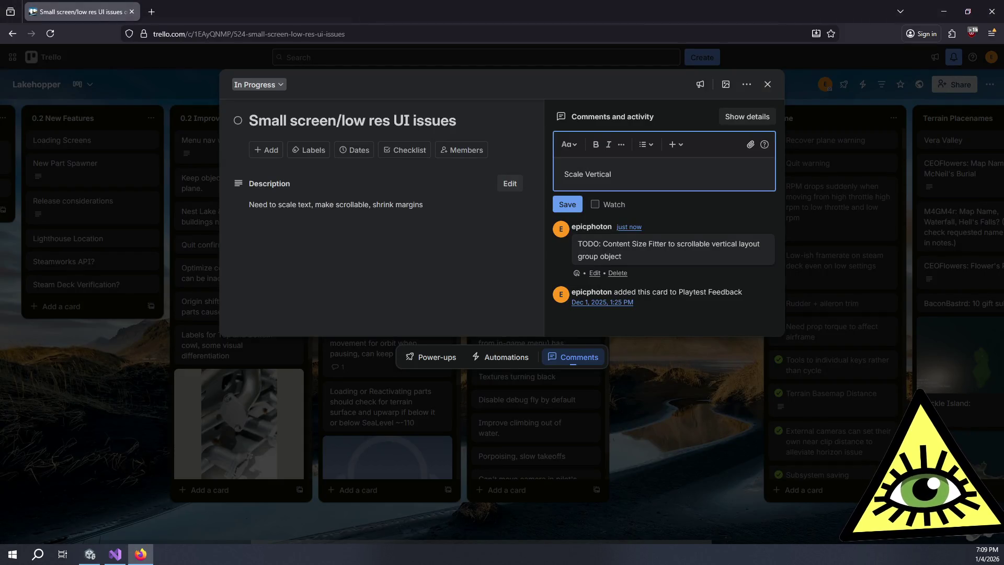
pyautogui.write('layout group in ')
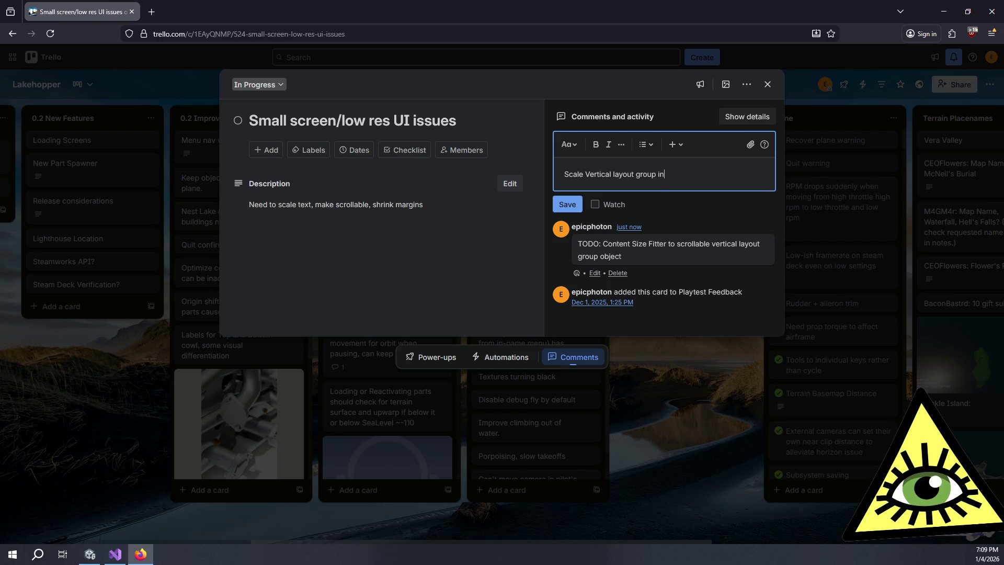
pyautogui.write('viewpo')
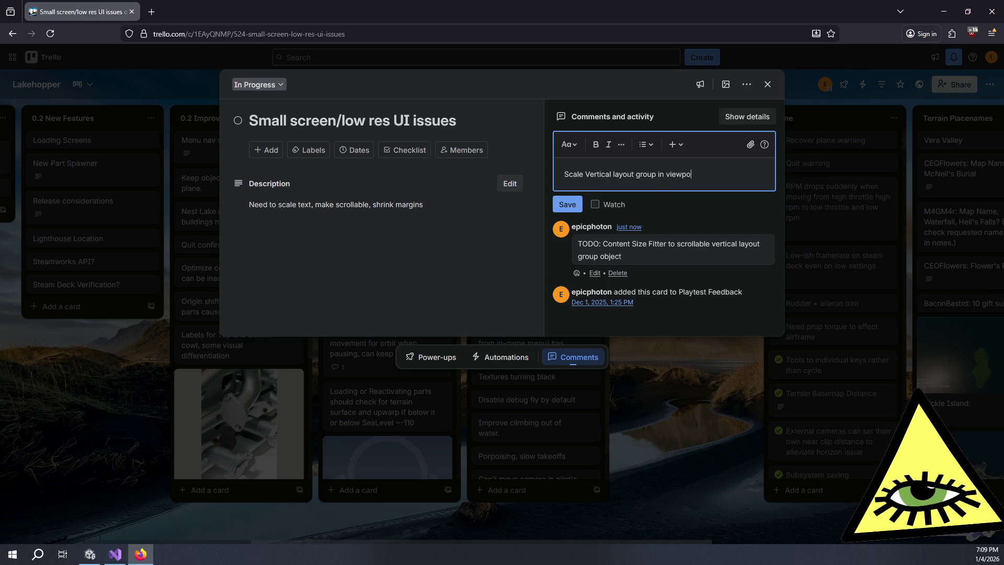
pyautogui.write('rt for sc')
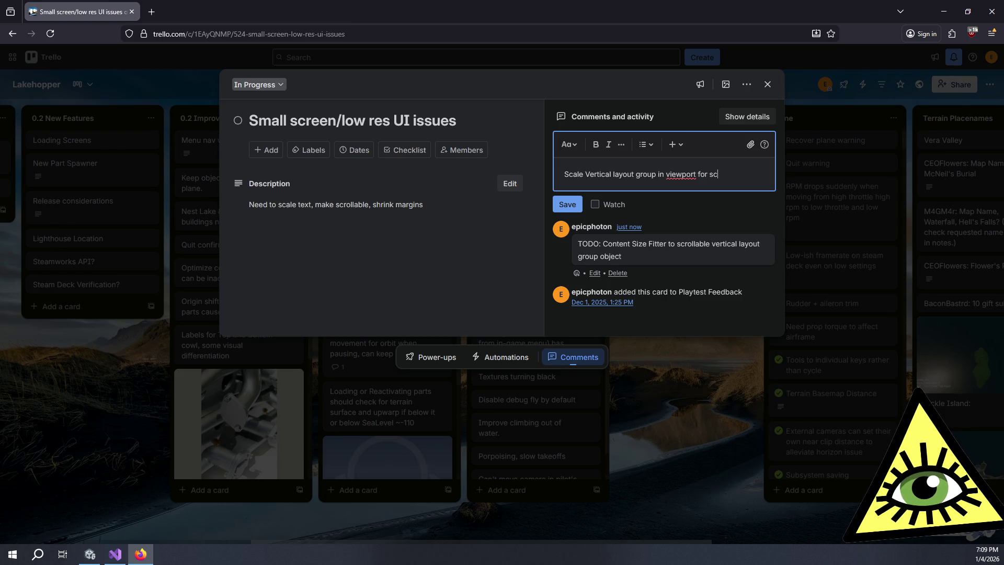
pyautogui.write('reen size')
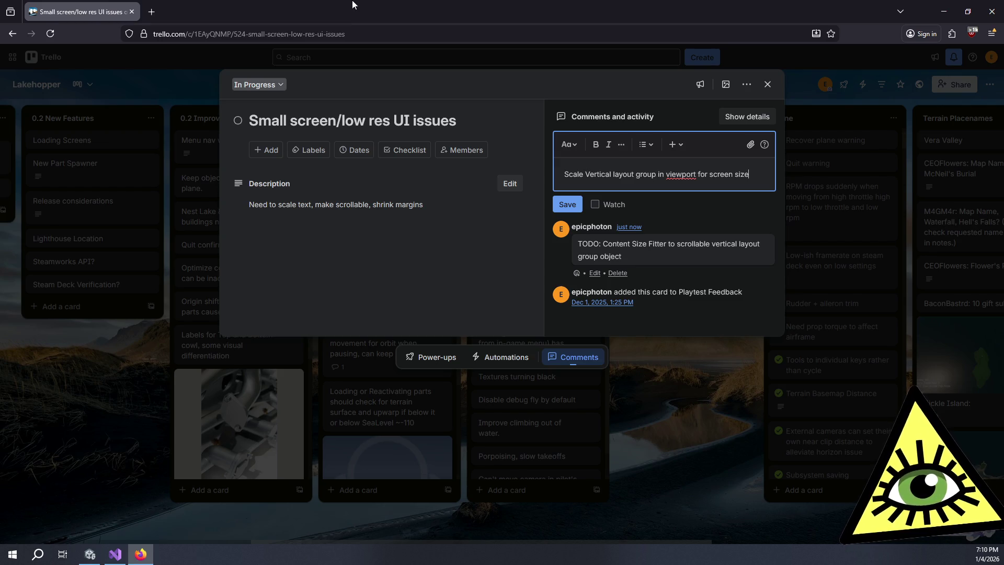
pyautogui.click(573, 205)
pyautogui.hotkey('alt', 'Tab')
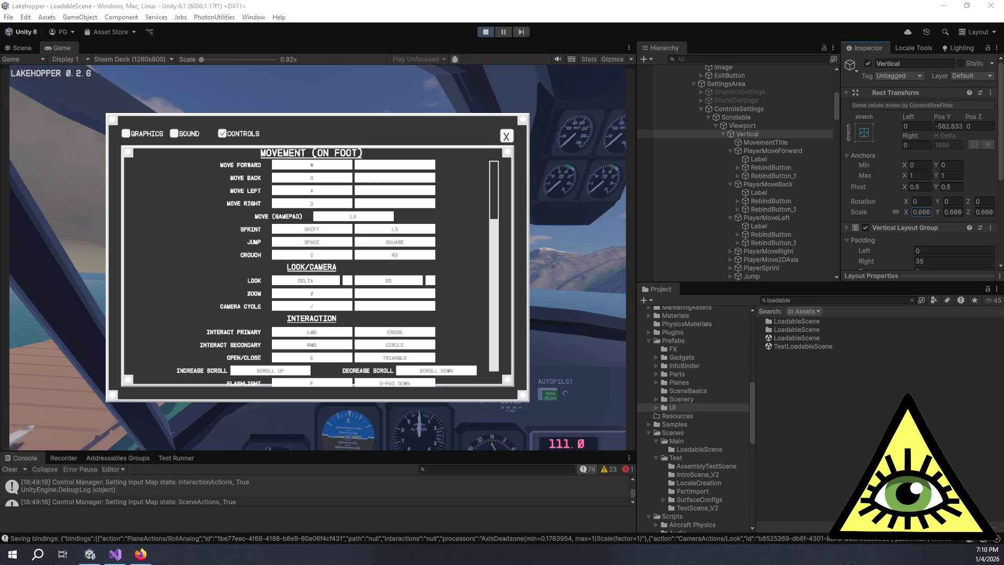
# Stop play mode in the Unity Editor
pyautogui.click(489, 32)
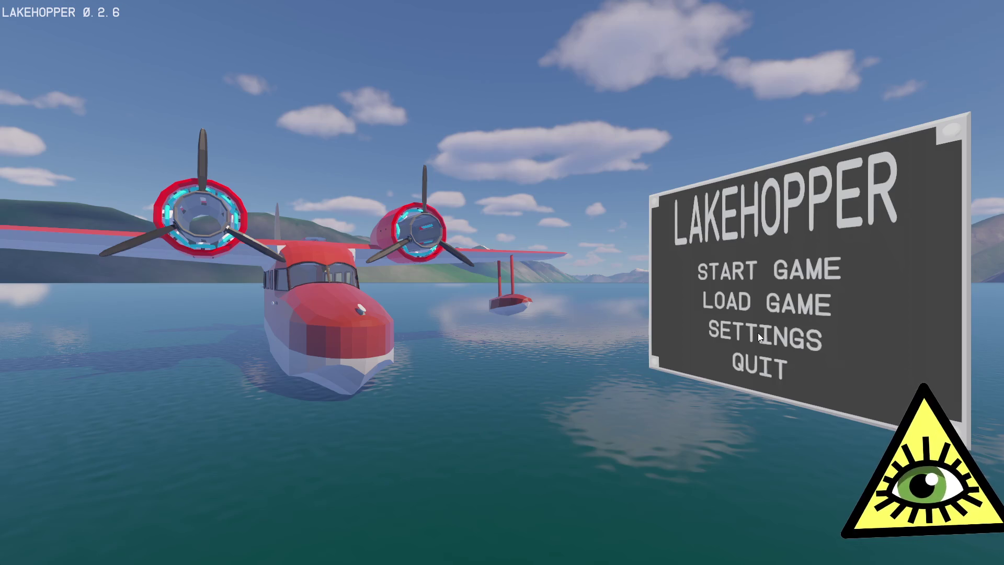
# Set the game's display to 1280 X 720 @ 60Hz in Windowed mode
pyautogui.click(759, 338)
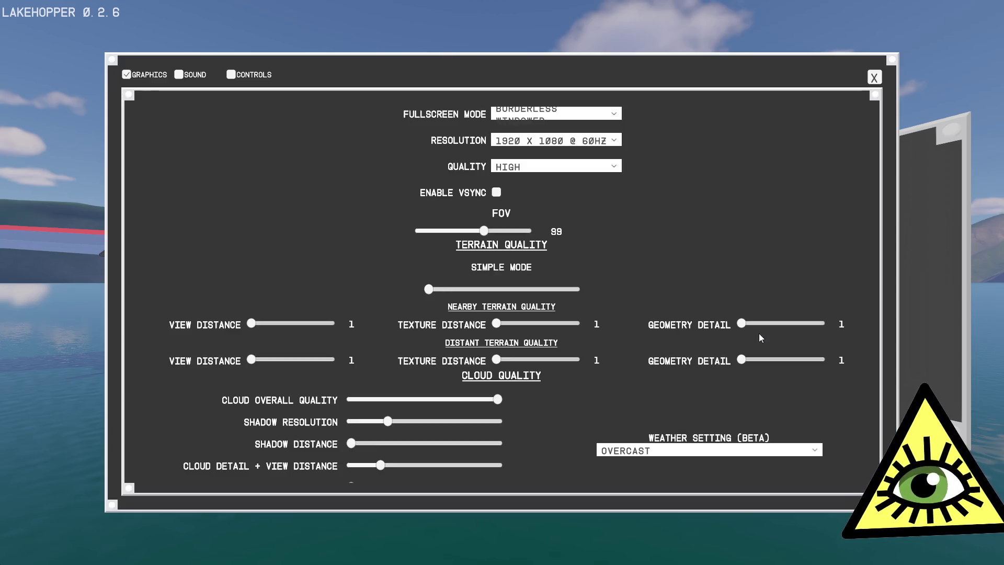
pyautogui.click(551, 141)
pyautogui.scroll(-10, 567, 180)
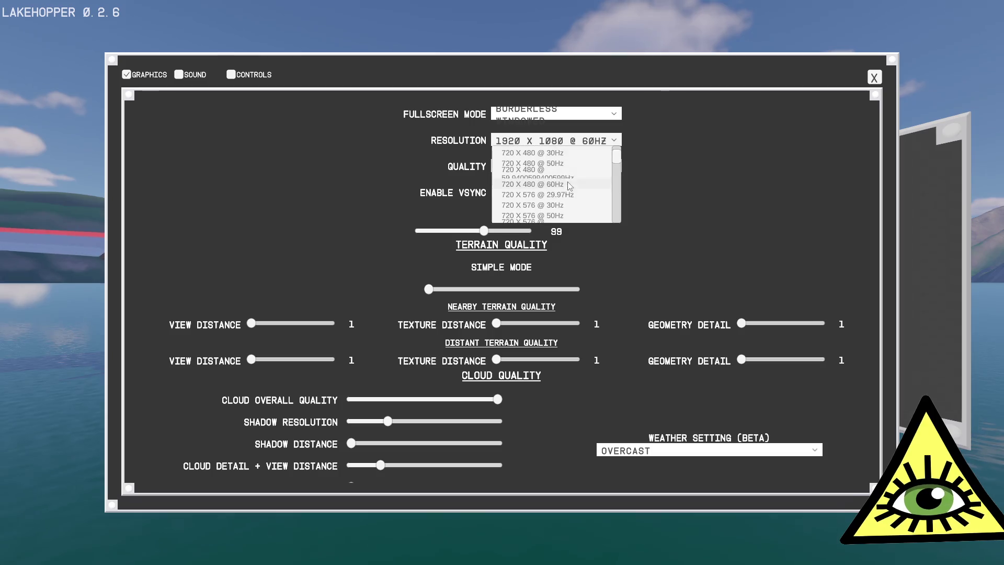
pyautogui.scroll(-10, 620, 210)
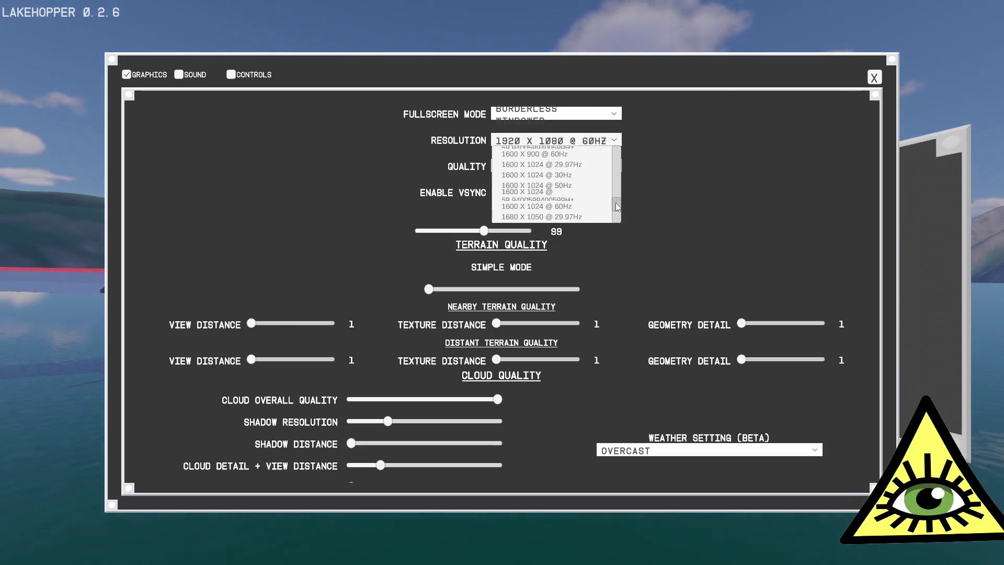
pyautogui.scroll(5, 610, 198)
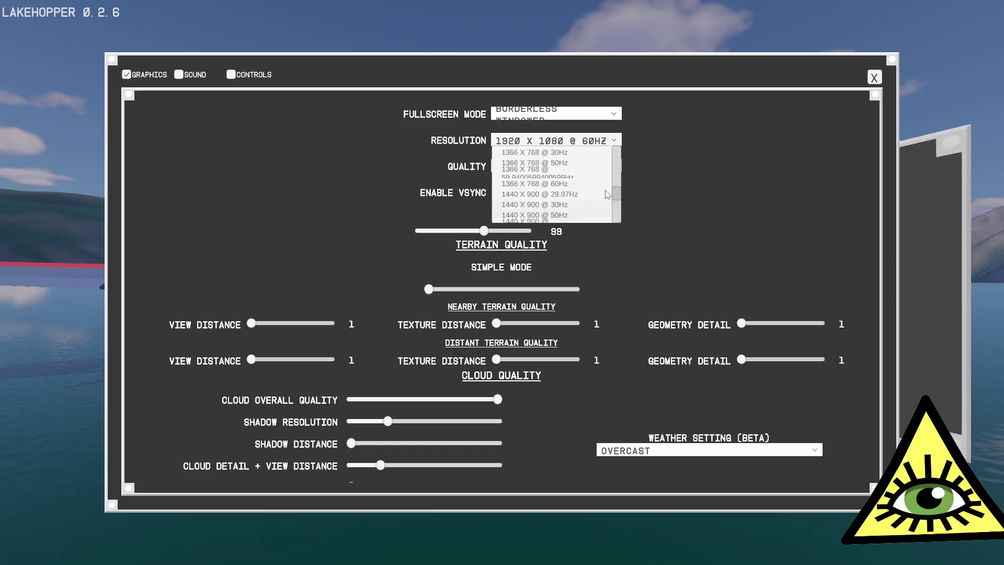
pyautogui.scroll(5, 607, 186)
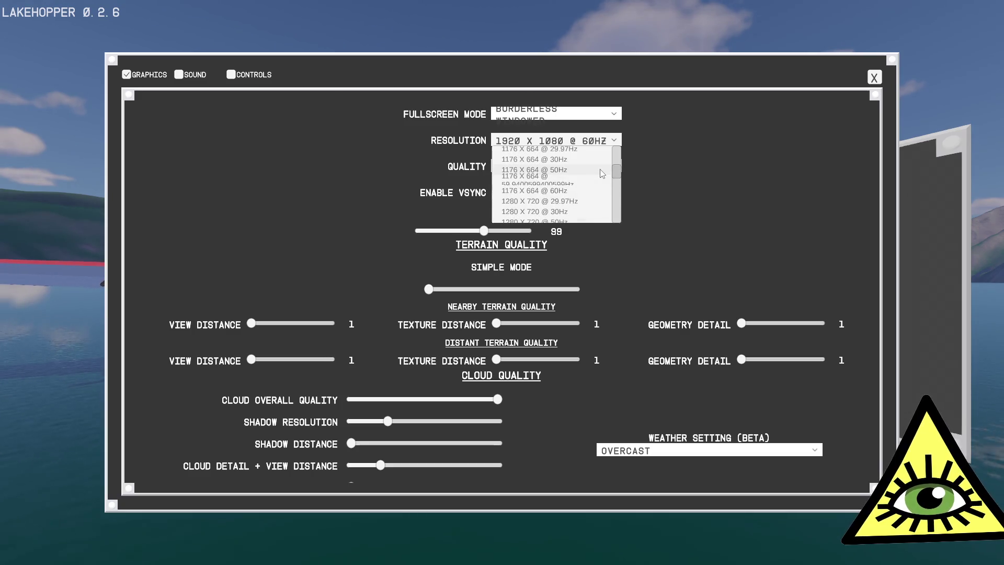
pyautogui.scroll(8, 601, 173)
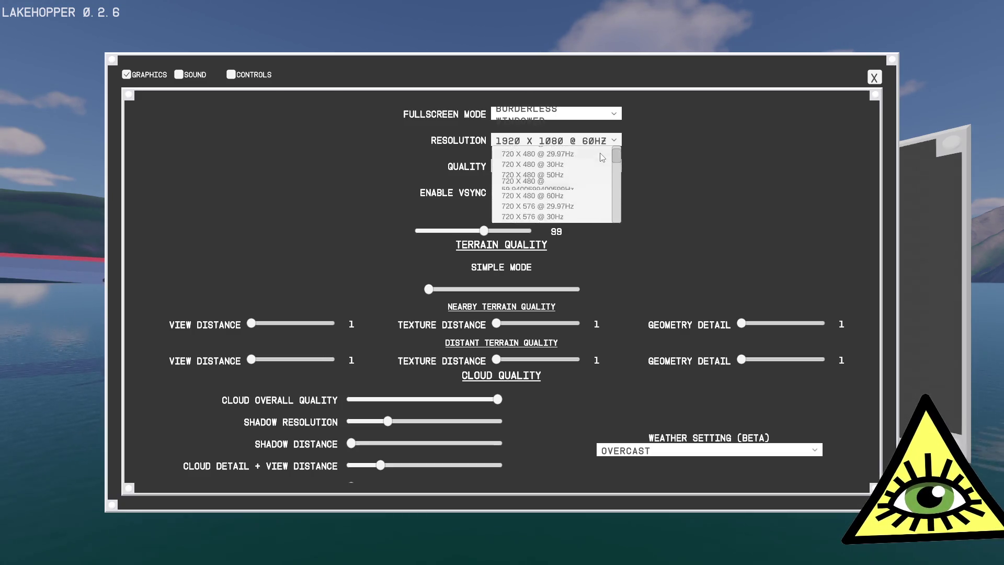
pyautogui.scroll(2, 615, 164)
pyautogui.scroll(-10, 618, 172)
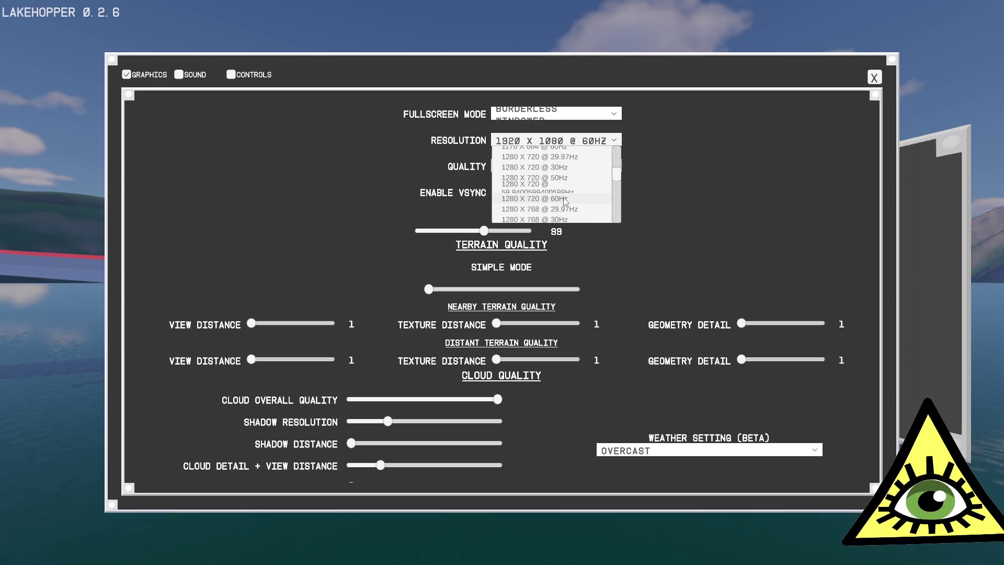
pyautogui.click(564, 198)
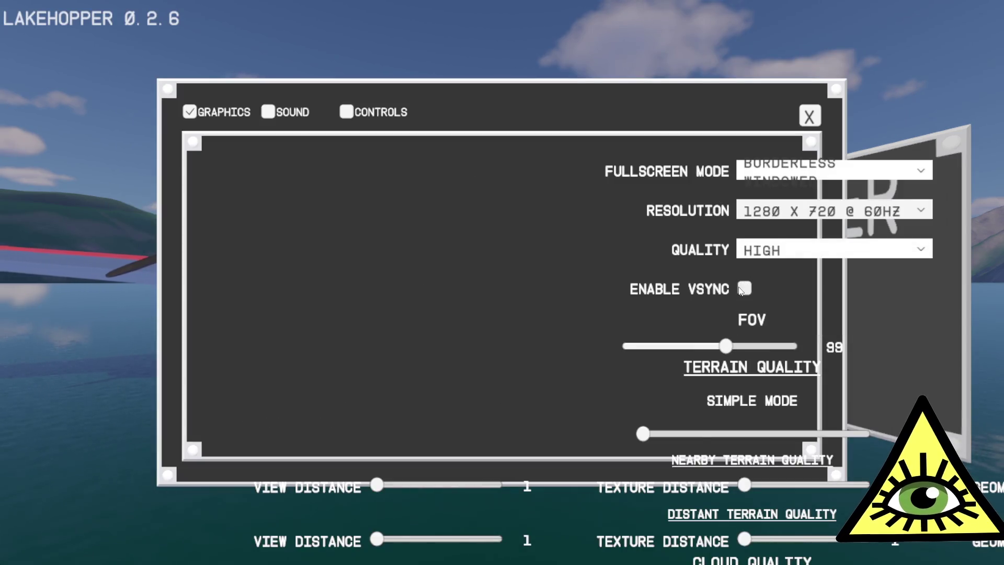
pyautogui.click(796, 180)
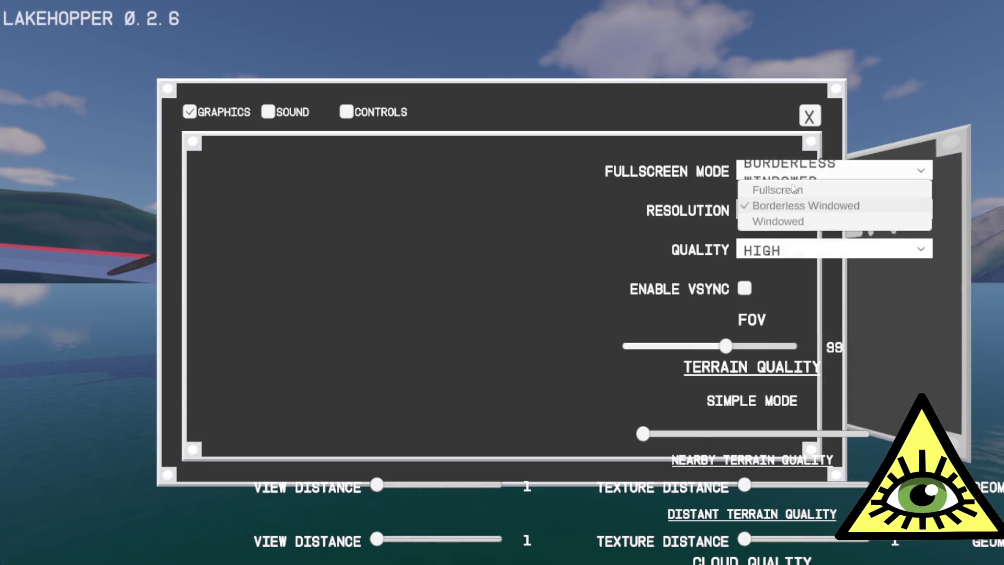
pyautogui.click(782, 220)
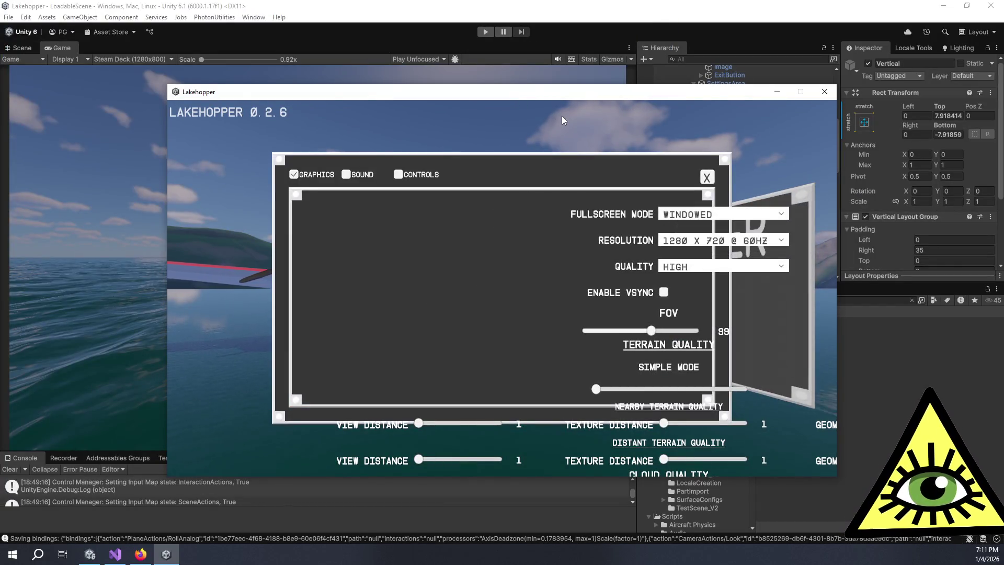
# Move the game window left and check the Controls and Graphics settings tabs
pyautogui.moveTo(641, 93); pyautogui.dragTo(575, 67)
pyautogui.click(330, 148)
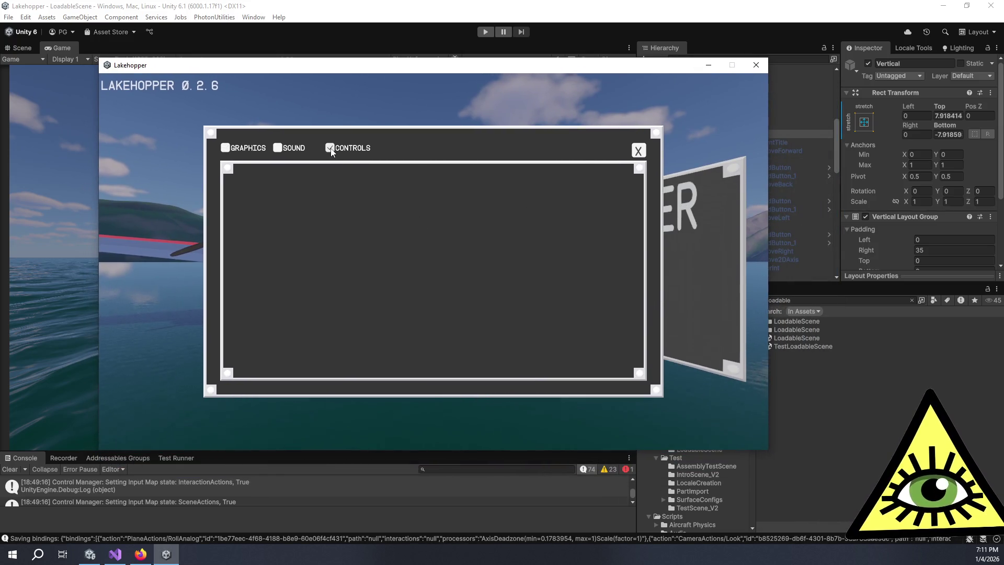
pyautogui.click(242, 152)
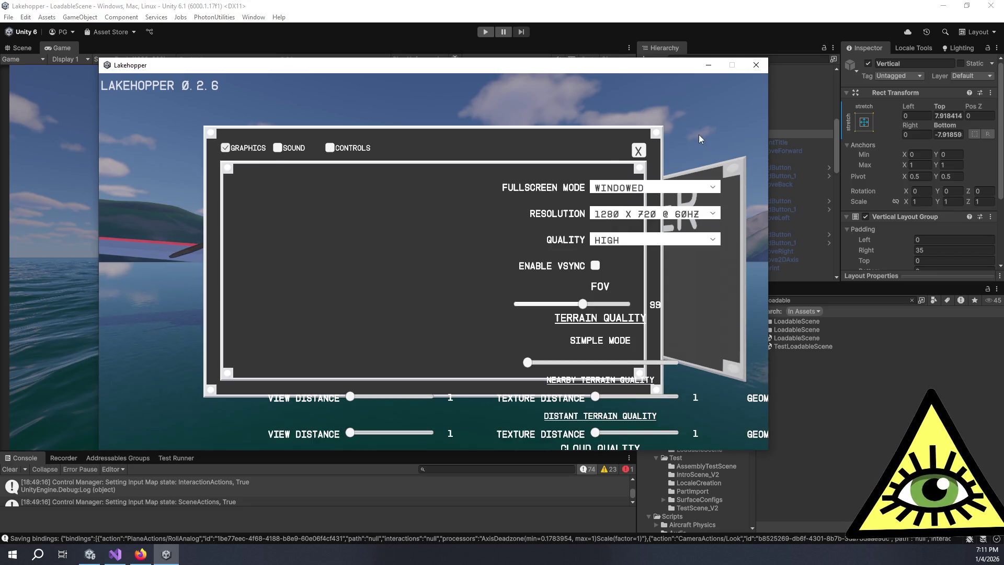
pyautogui.click(638, 151)
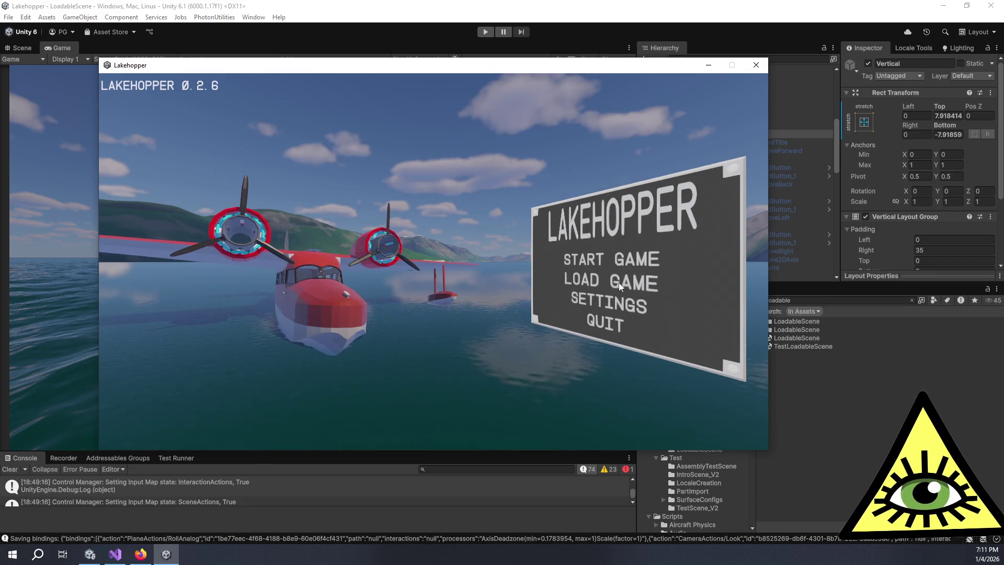
# Start a Quick Start game, check the Controls list in pause-menu Settings, then close the game
pyautogui.click(621, 264)
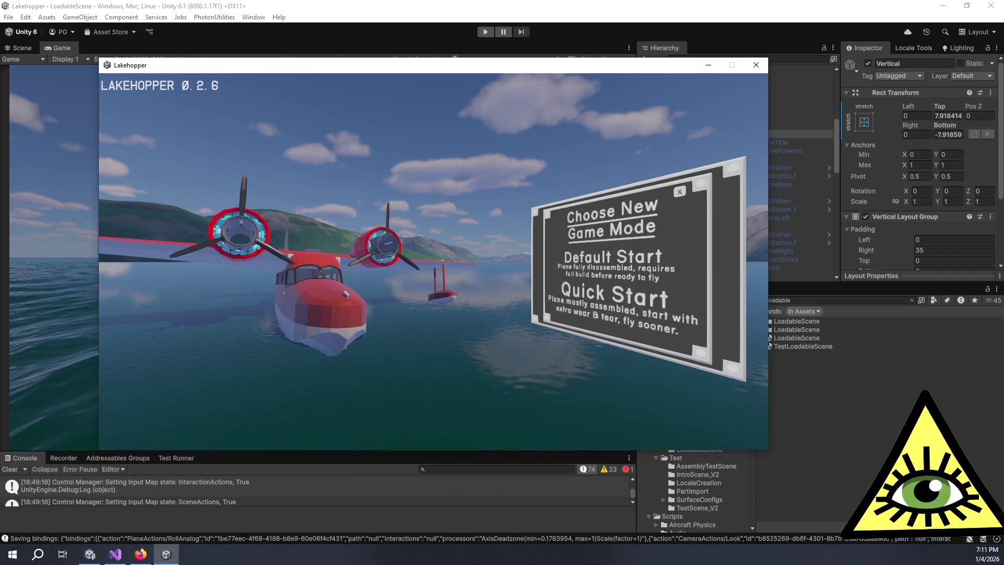
pyautogui.click(623, 299)
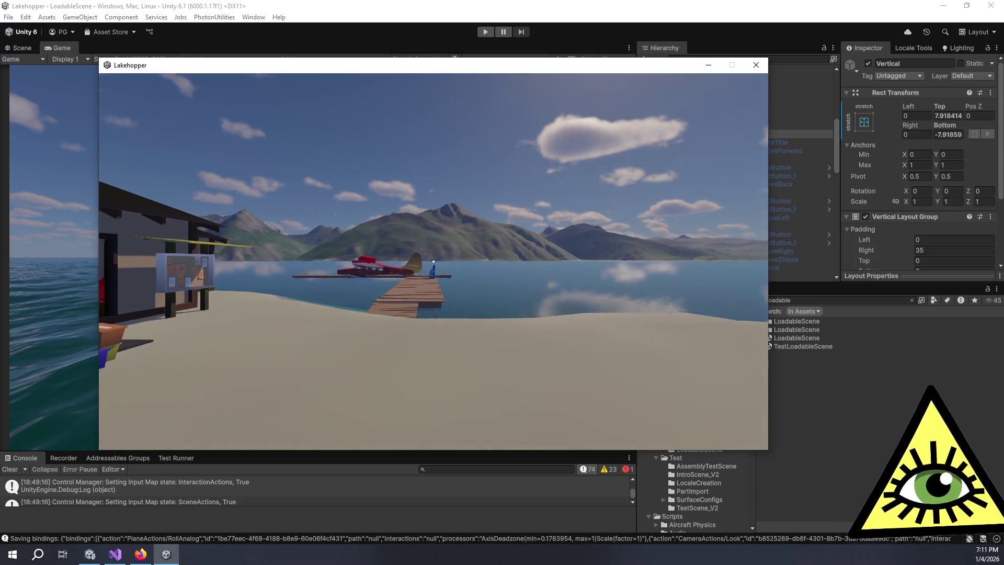
pyautogui.press('Escape')
pyautogui.click(438, 310)
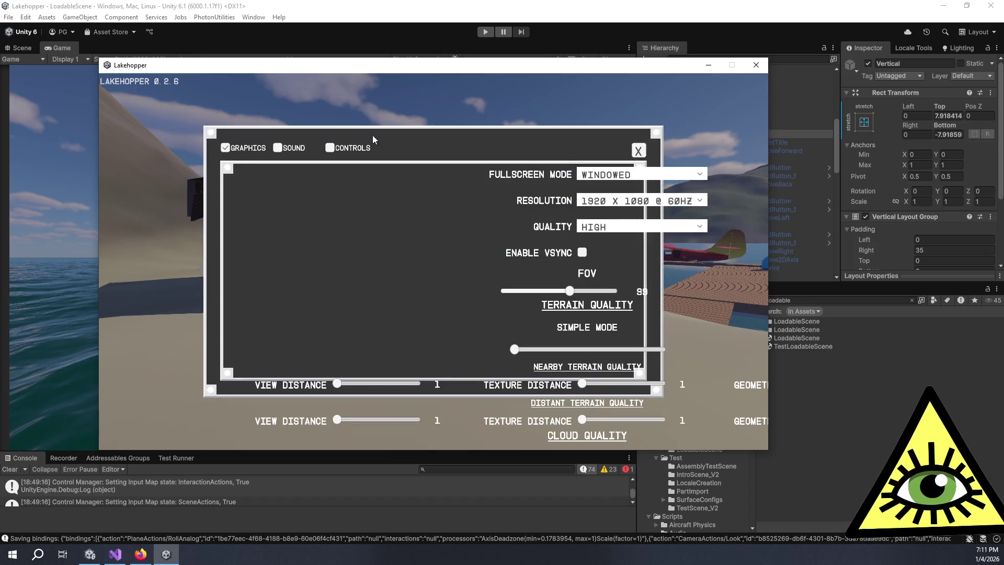
pyautogui.click(330, 148)
pyautogui.scroll(-5, 514, 272)
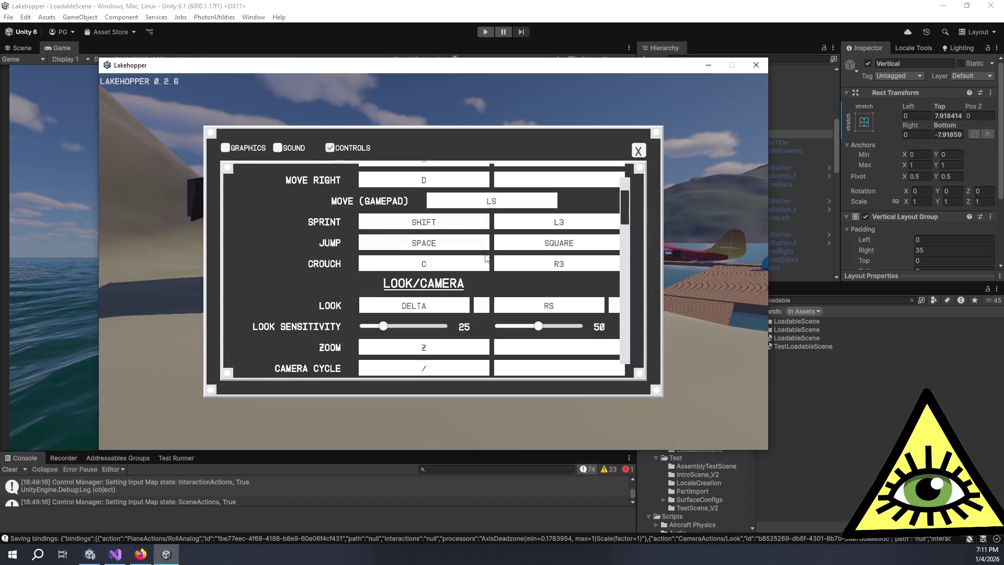
pyautogui.scroll(-15, 514, 272)
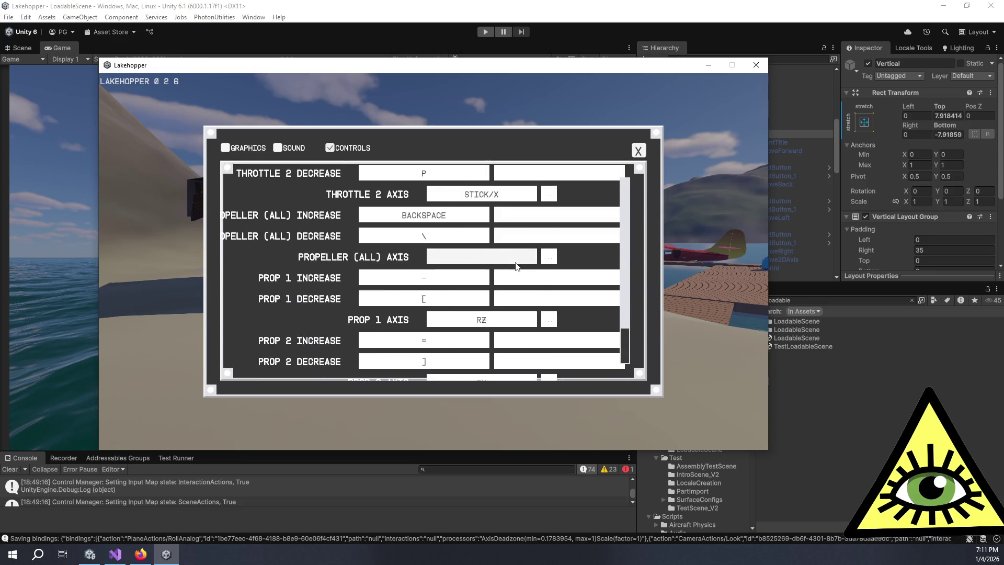
pyautogui.click(225, 148)
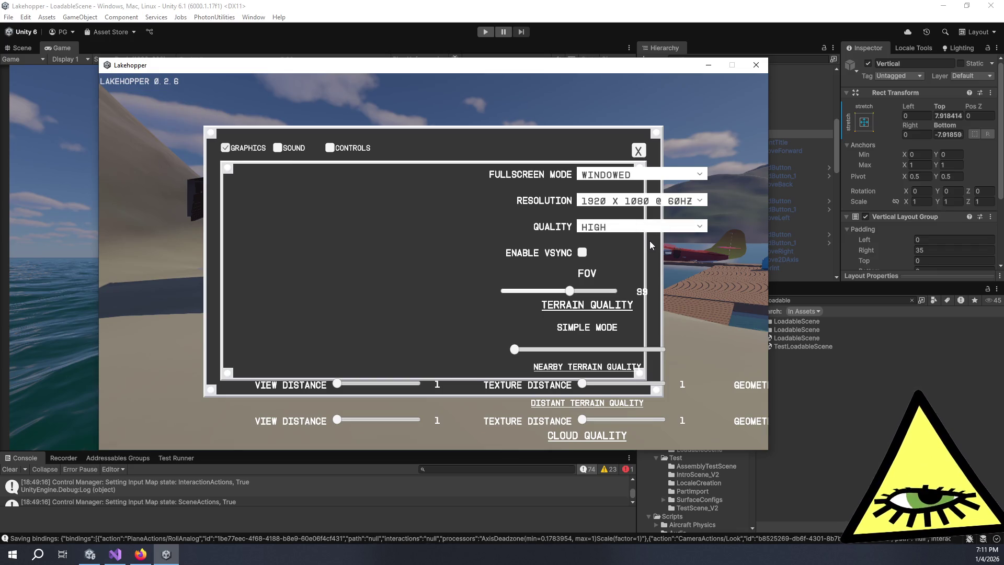
pyautogui.click(643, 152)
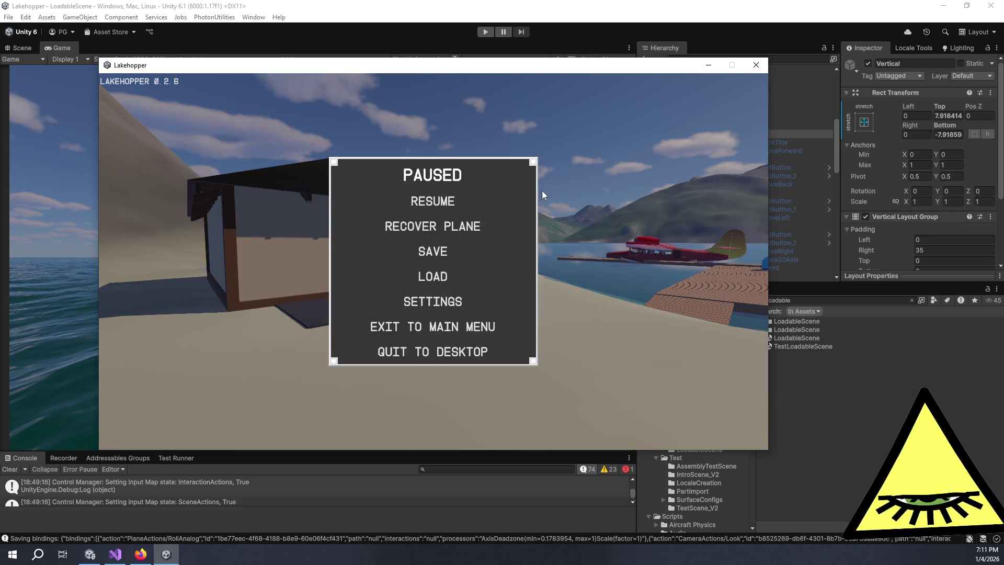
pyautogui.click(757, 65)
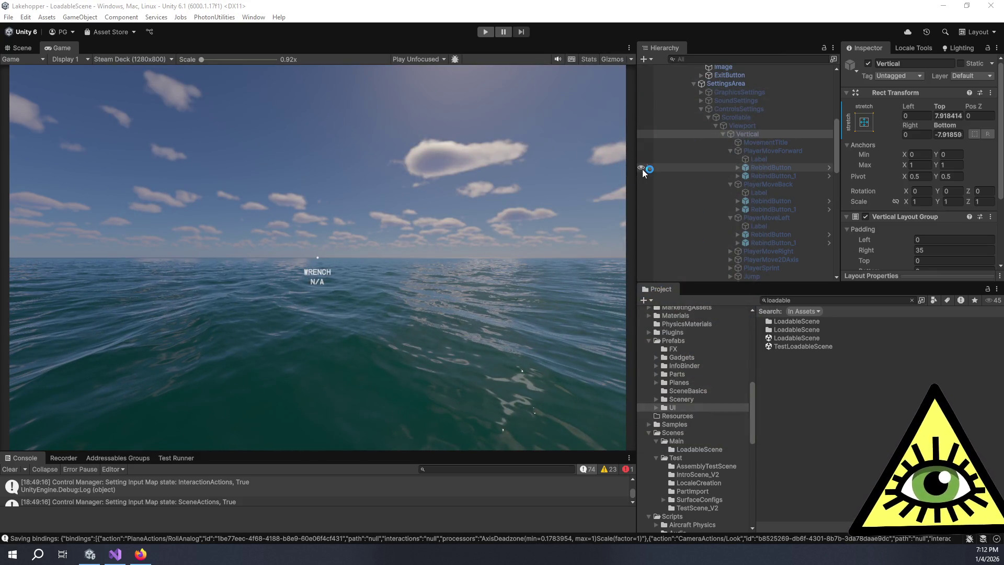
# Widen the Game view and inspect the ControlsSettings, SettingsWindow and SettingsArea layout components
pyautogui.moveTo(634, 174)
pyautogui.mouseDown()
pyautogui.moveTo(708, 171)
pyautogui.moveTo(673, 171)
pyautogui.mouseUp()
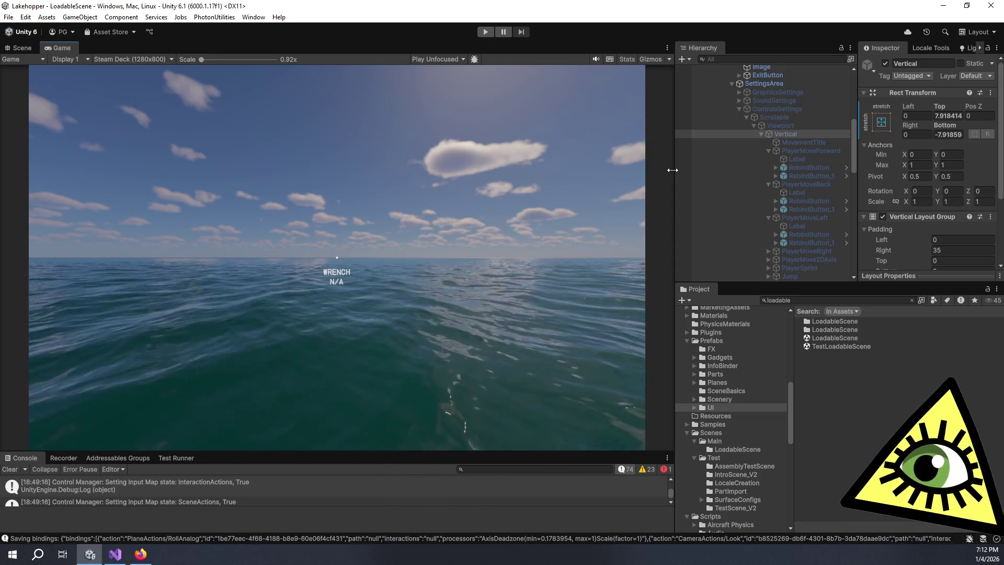
pyautogui.click(815, 101)
pyautogui.click(816, 108)
pyautogui.scroll(-3, 892, 203)
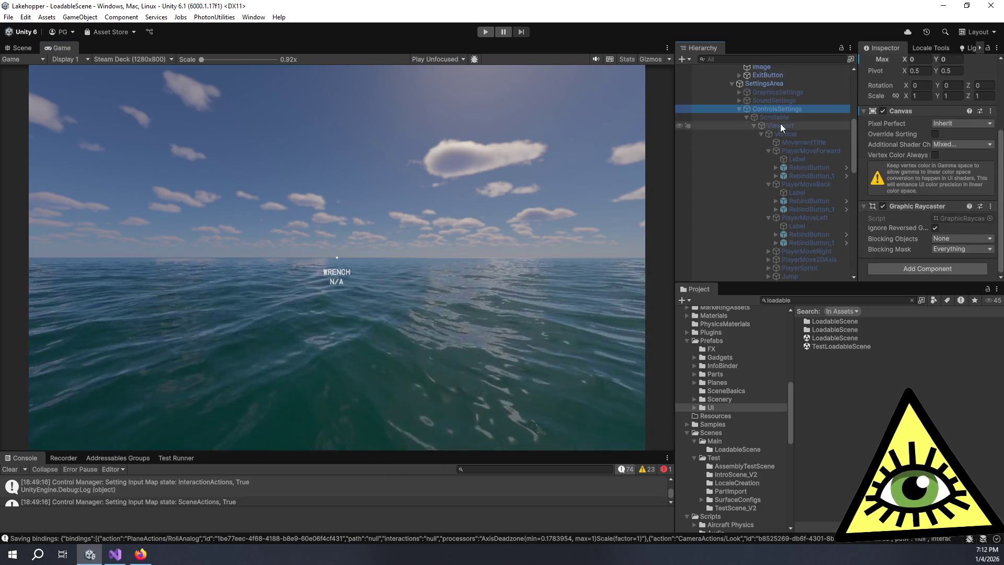
pyautogui.click(764, 84)
pyautogui.scroll(-10, 881, 184)
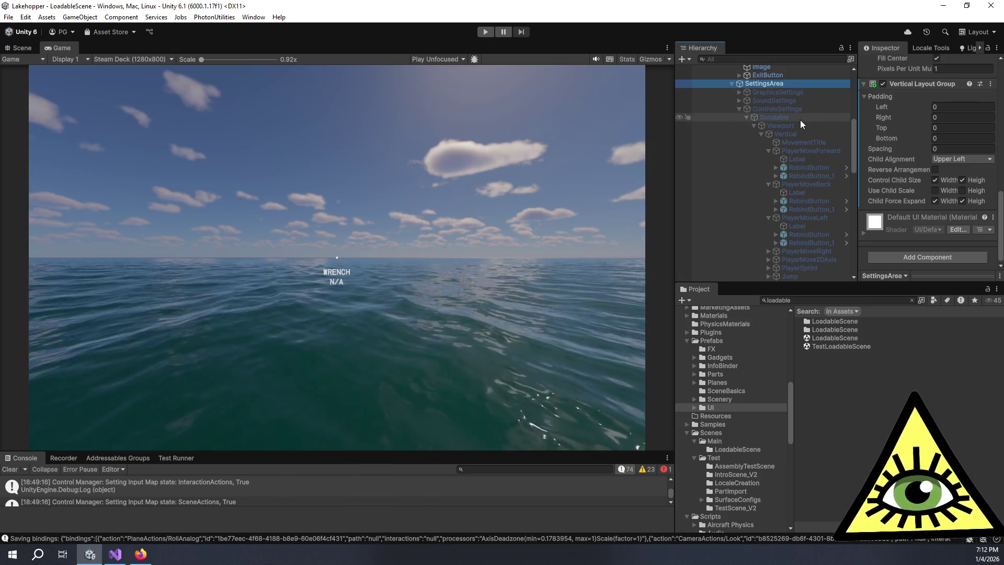
pyautogui.scroll(7, 801, 121)
pyautogui.click(770, 196)
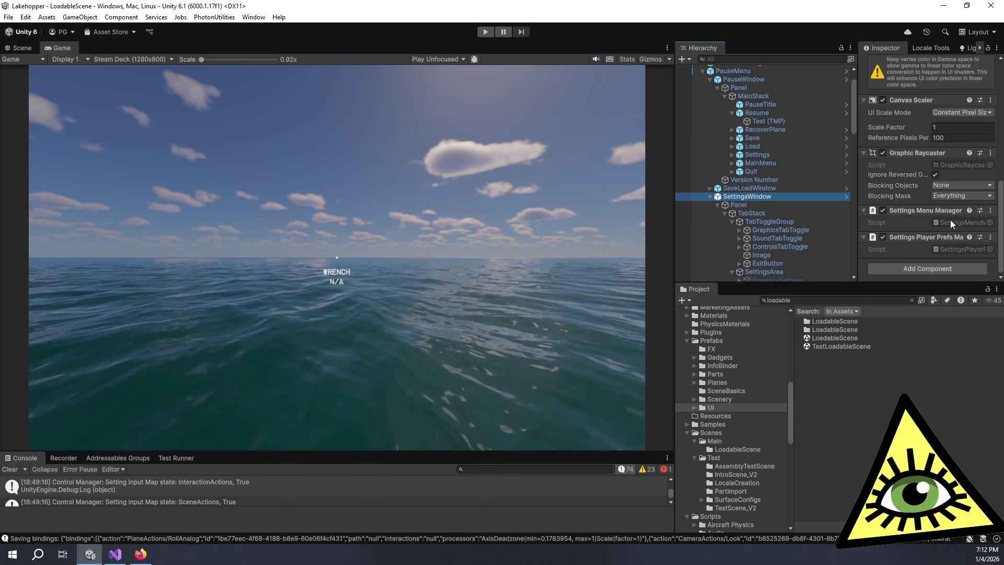
pyautogui.scroll(-3, 793, 214)
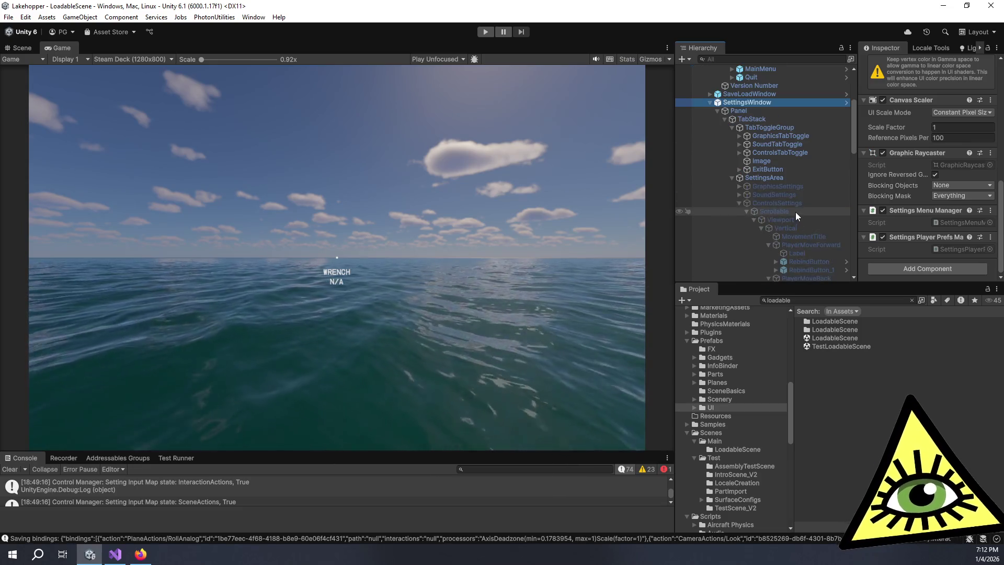
pyautogui.click(792, 178)
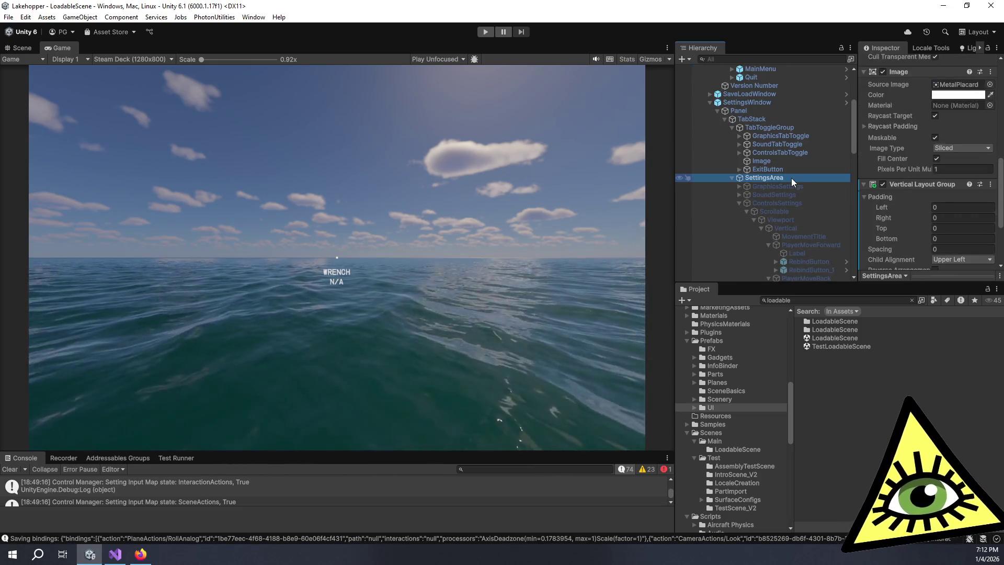
pyautogui.scroll(-3, 911, 196)
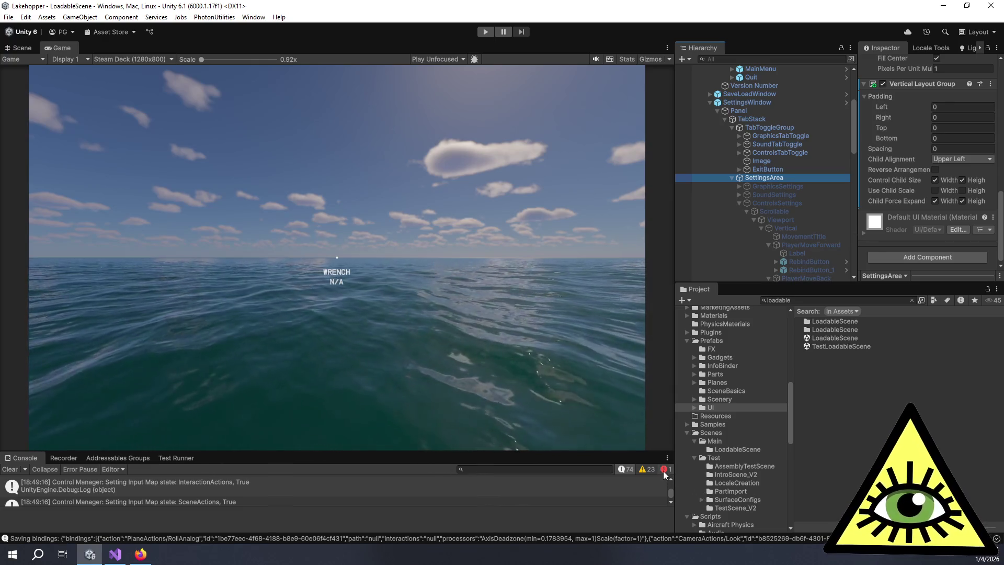
# Enlarge the console, toggle its log, warning and error filters, then restore the Game view
pyautogui.moveTo(631, 453); pyautogui.dragTo(631, 320)
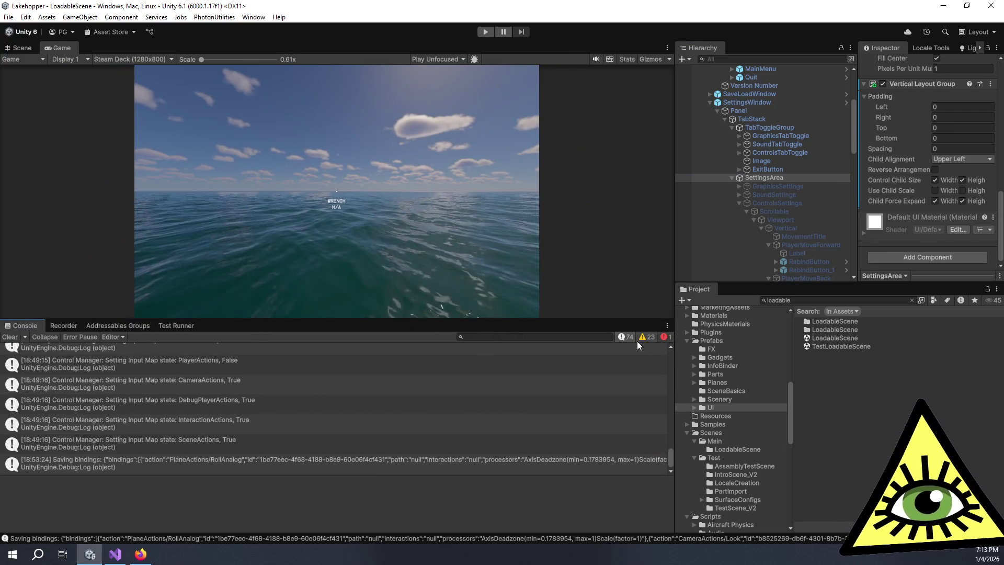
pyautogui.click(630, 338)
pyautogui.click(660, 337)
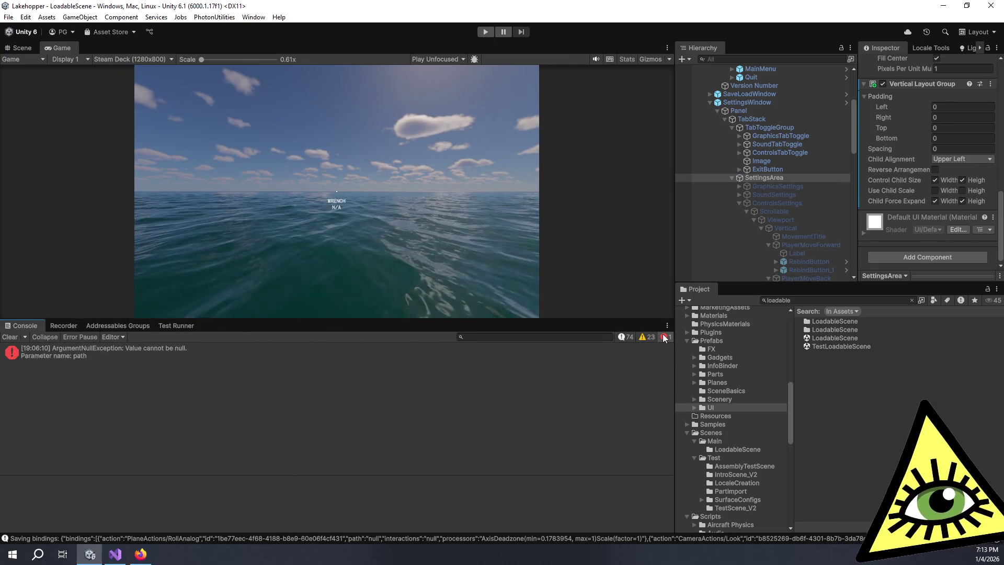
pyautogui.click(660, 336)
pyautogui.click(661, 337)
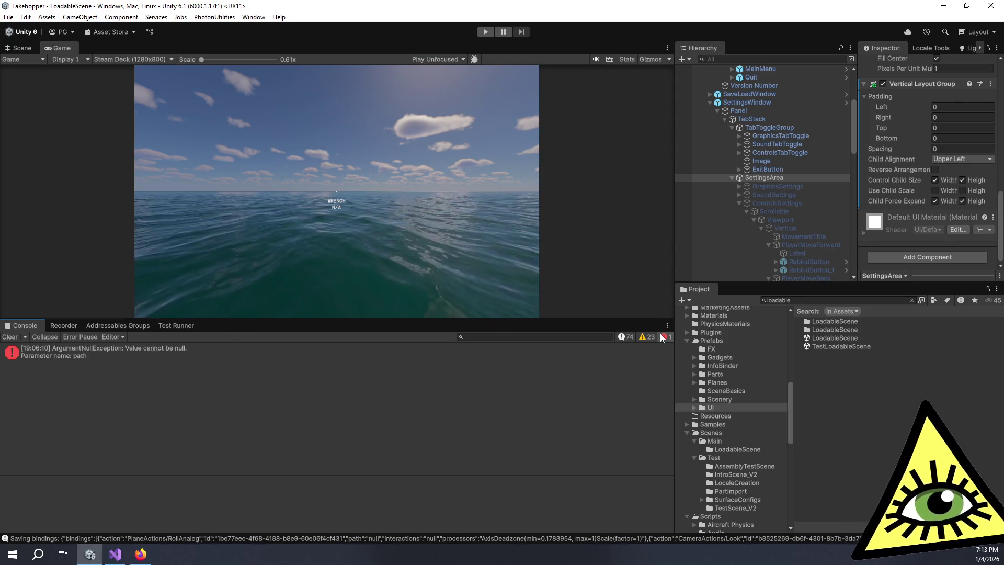
pyautogui.click(663, 337)
pyautogui.moveTo(662, 320); pyautogui.dragTo(662, 439)
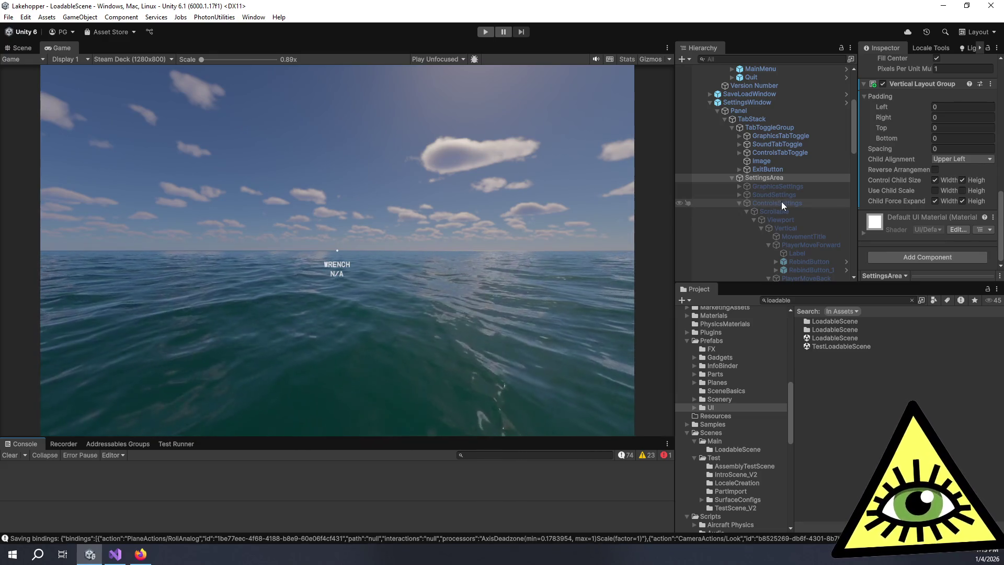
# Inspect the Vertical object's layout, then locate the SettingsWindow prefab in Prefabs/UI
pyautogui.click(807, 230)
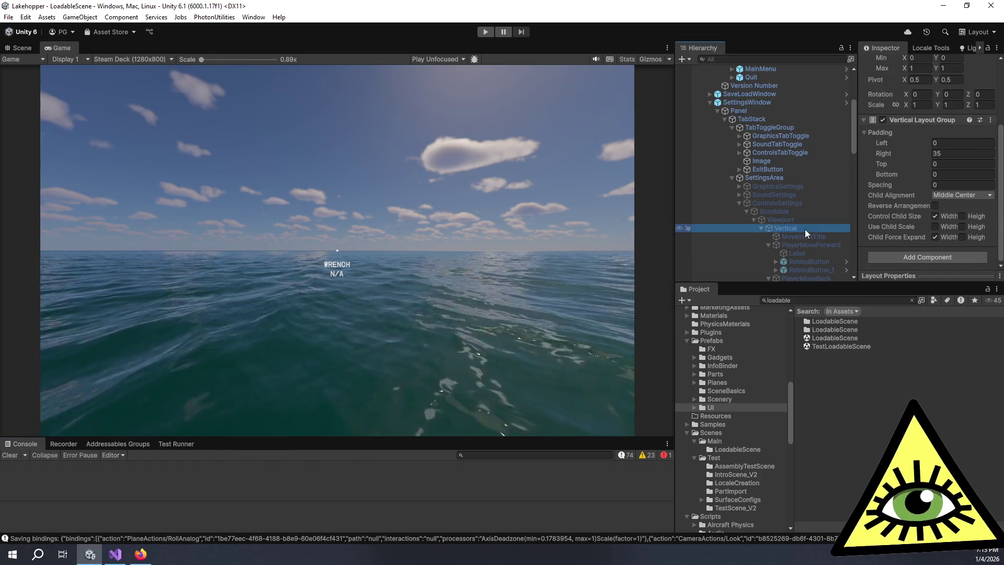
pyautogui.scroll(5, 830, 228)
pyautogui.scroll(4, 909, 218)
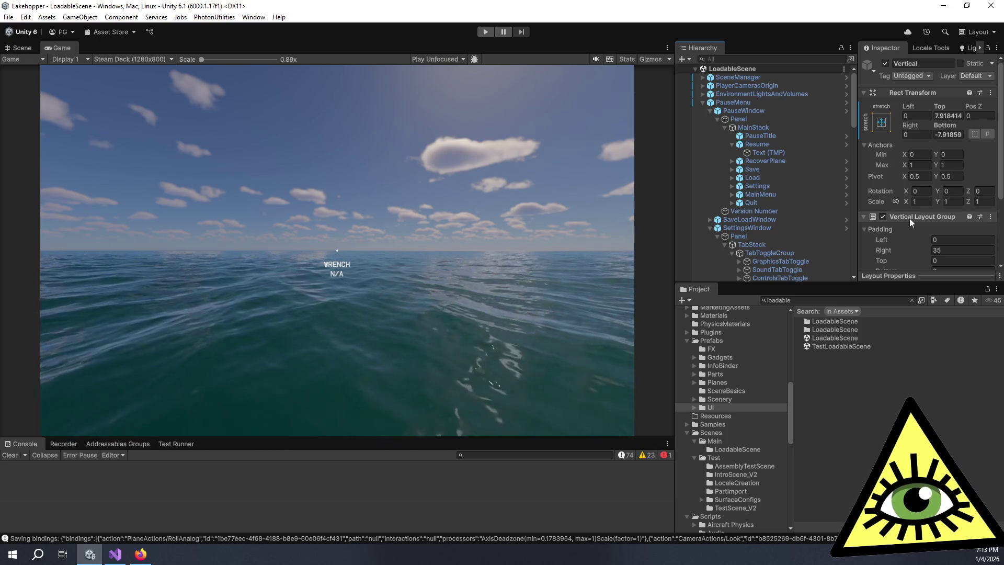
pyautogui.scroll(-4, 909, 218)
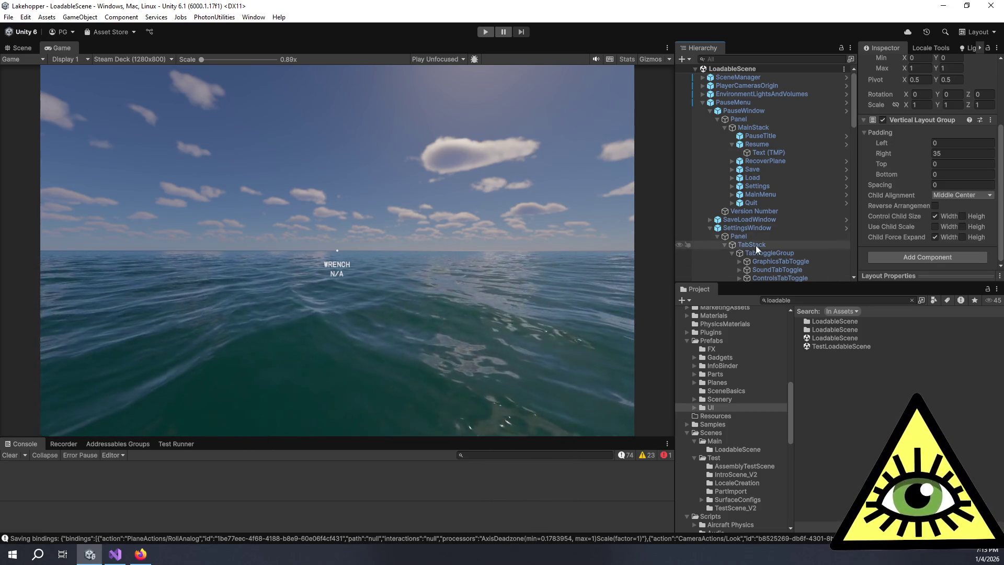
pyautogui.click(751, 228)
pyautogui.doubleClick(927, 94)
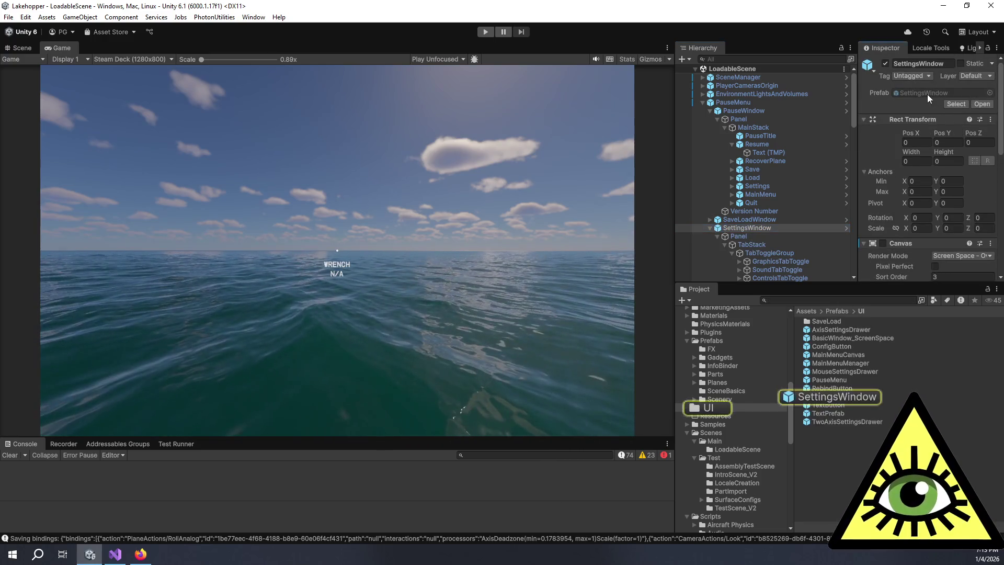
# Open the SettingsWindow prefab, select the graphics settings Content object and begin adding a component
pyautogui.click(26, 46)
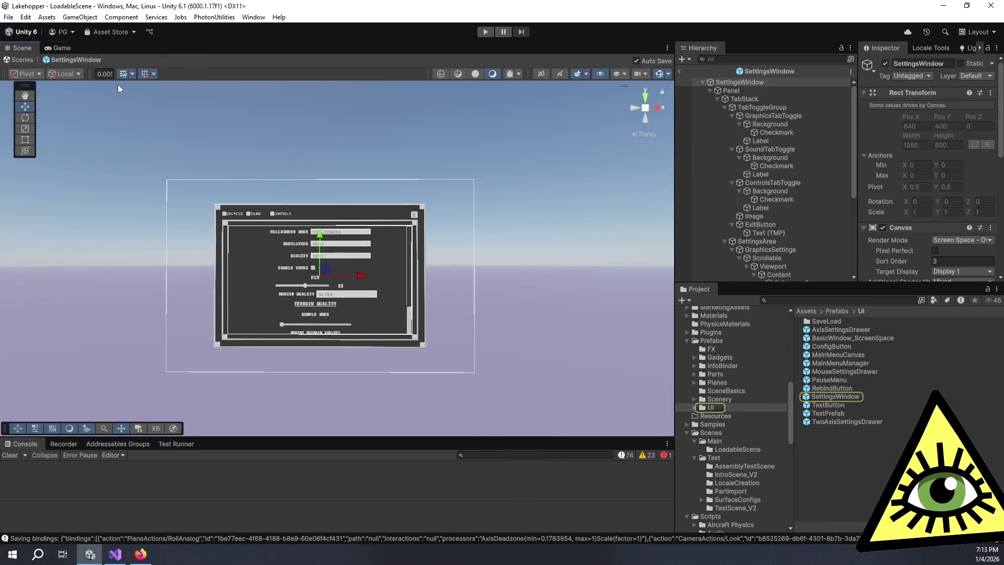
pyautogui.scroll(-2, 366, 279)
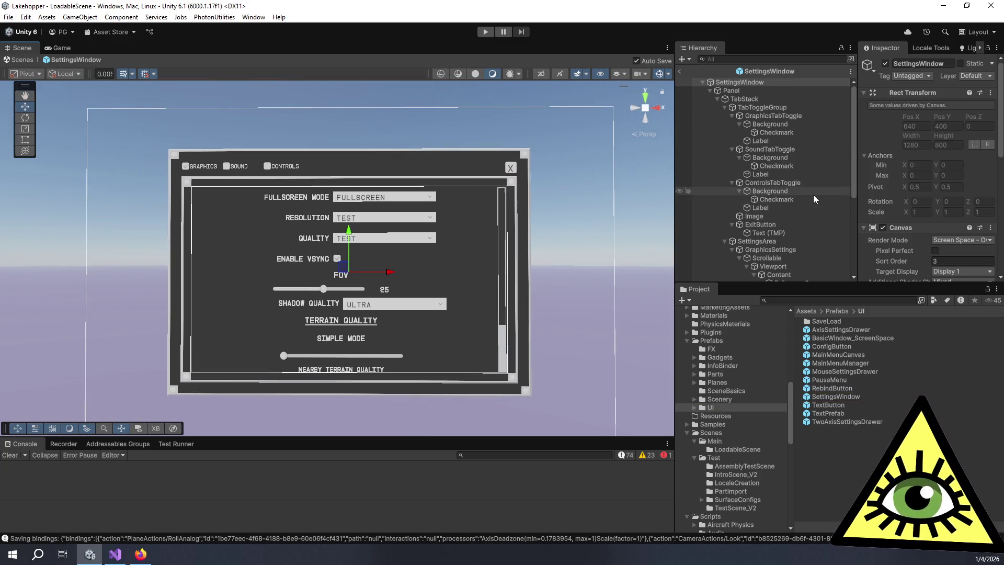
pyautogui.scroll(-5, 814, 196)
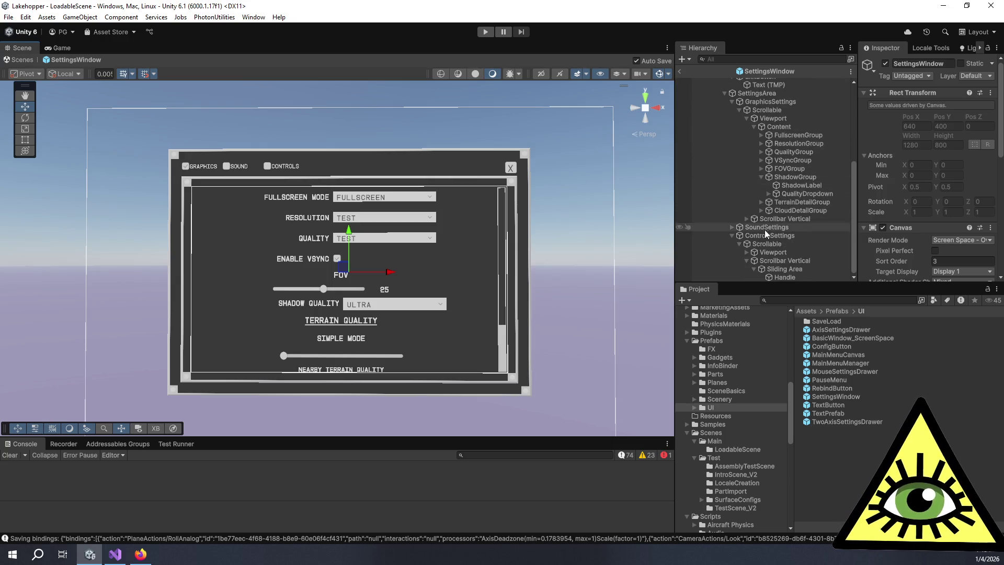
pyautogui.click(746, 253)
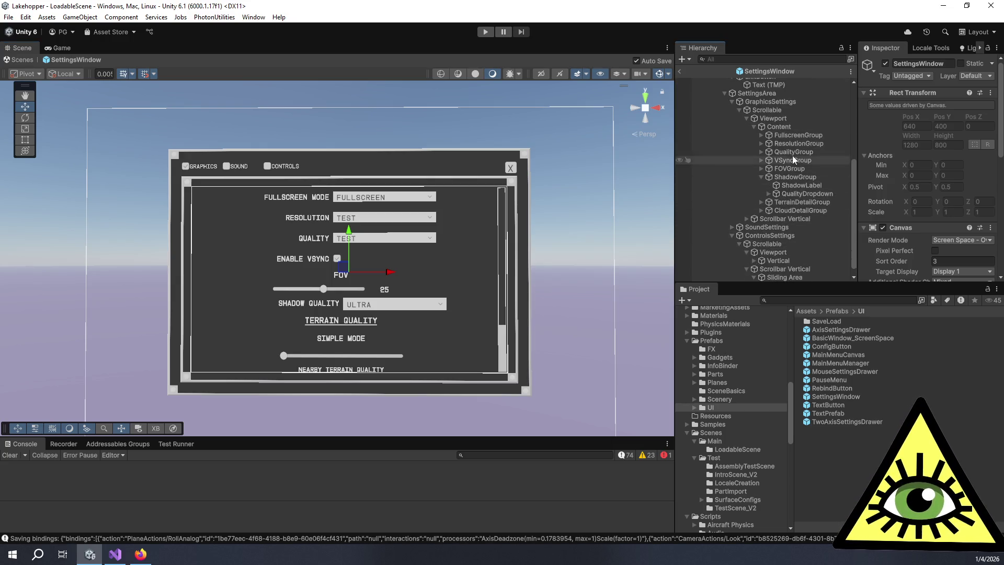
pyautogui.click(781, 120)
pyautogui.scroll(-5, 912, 199)
pyautogui.click(780, 126)
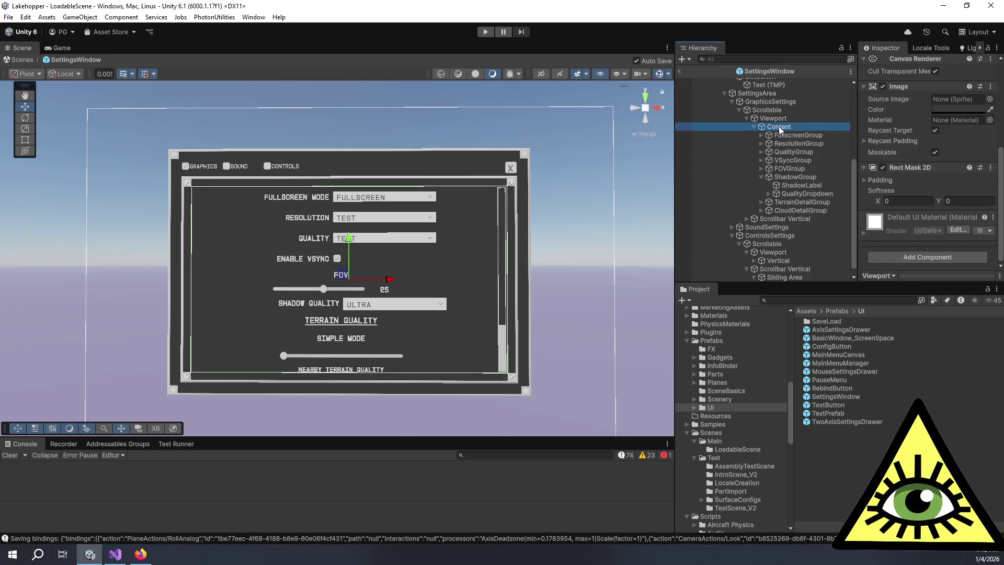
pyautogui.click(929, 257)
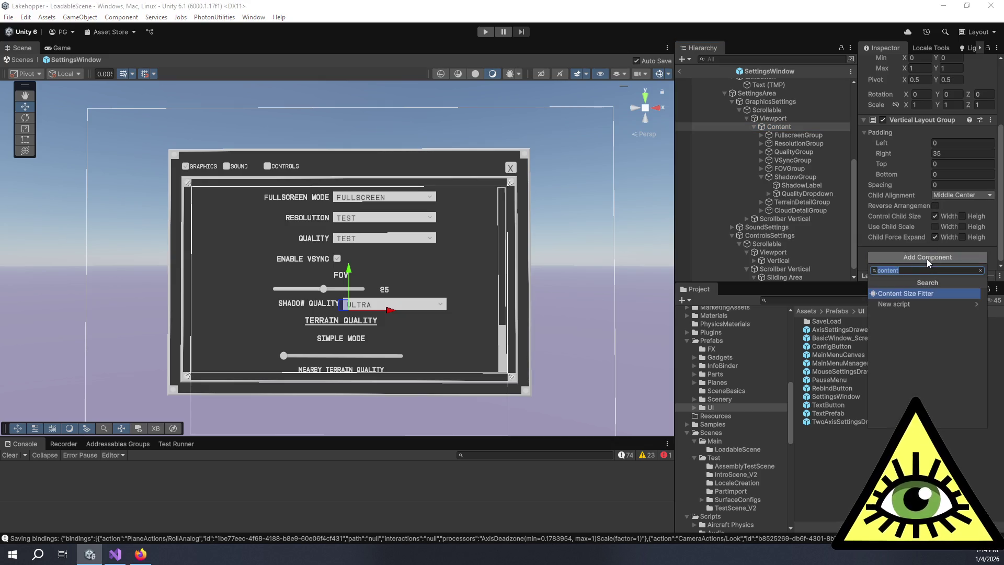
# Add a Content Size Fitter to the graphics Content object with Vertical Fit at Min Size
pyautogui.click(894, 294)
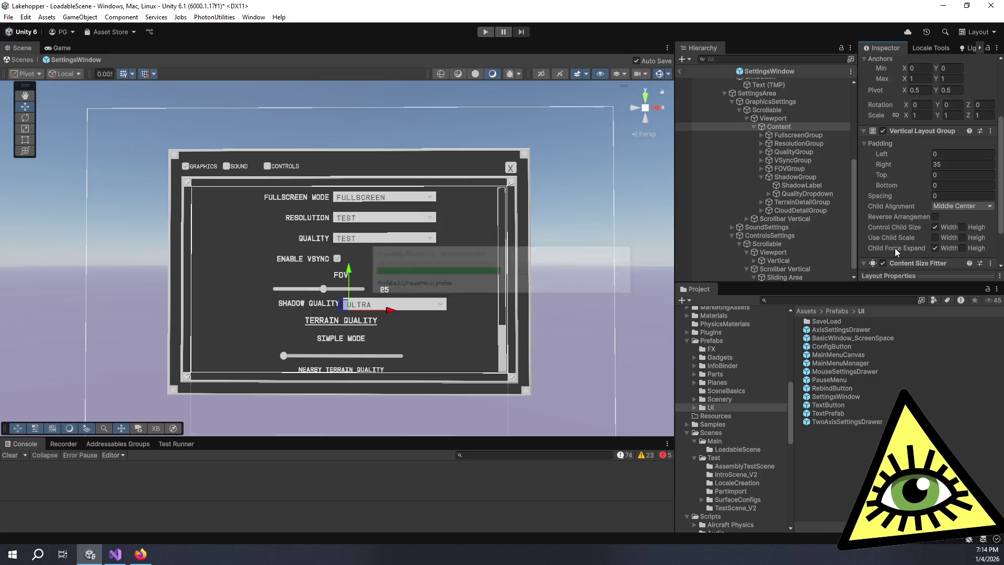
pyautogui.scroll(-2, 899, 247)
pyautogui.click(945, 236)
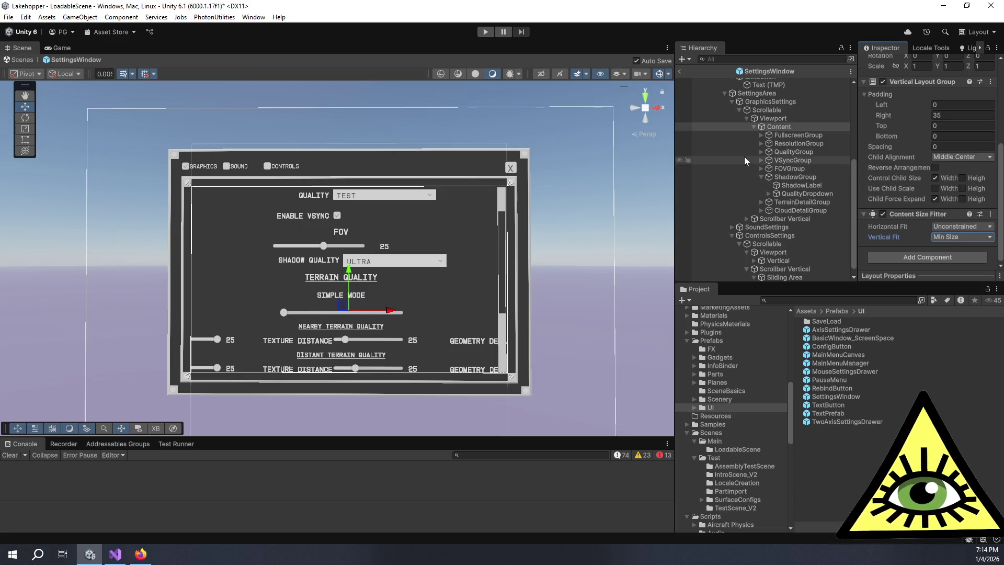
pyautogui.scroll(2, 466, 299)
pyautogui.scroll(-2, 466, 299)
pyautogui.scroll(5, 937, 144)
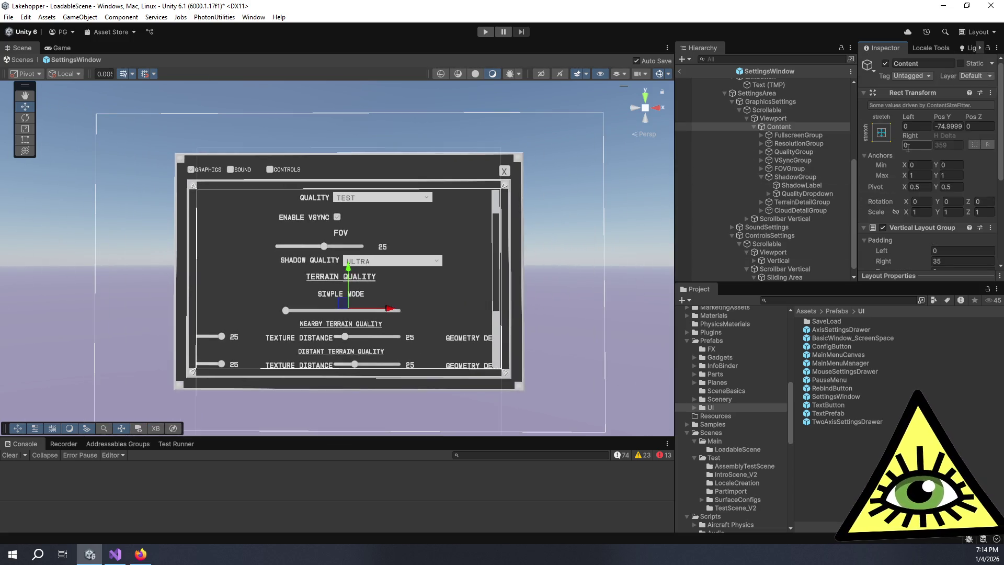
pyautogui.scroll(-5, 936, 144)
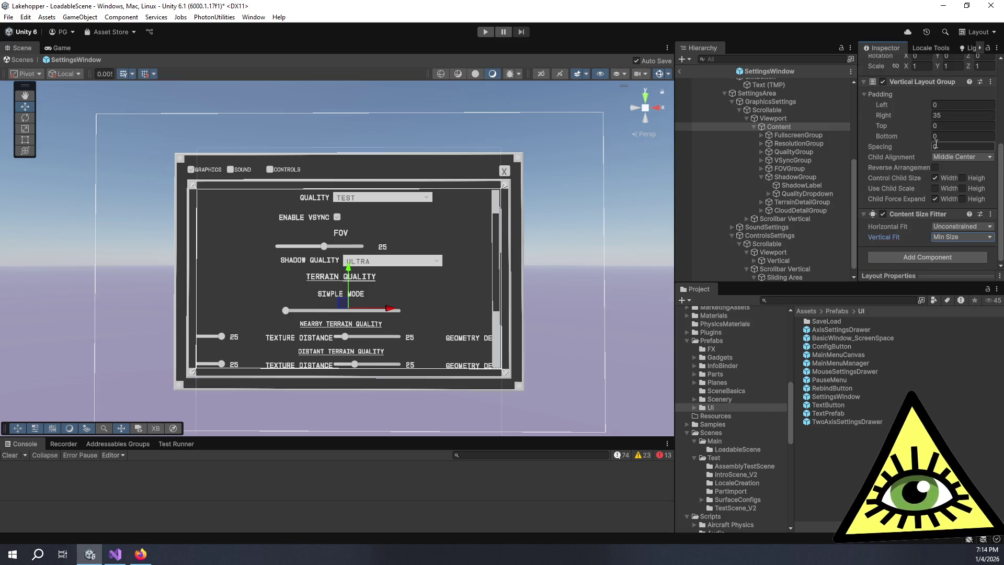
# Add a Content Size Fitter to ControlsSettings' Vertical with Vertical Fit at Min Size
pyautogui.click(787, 260)
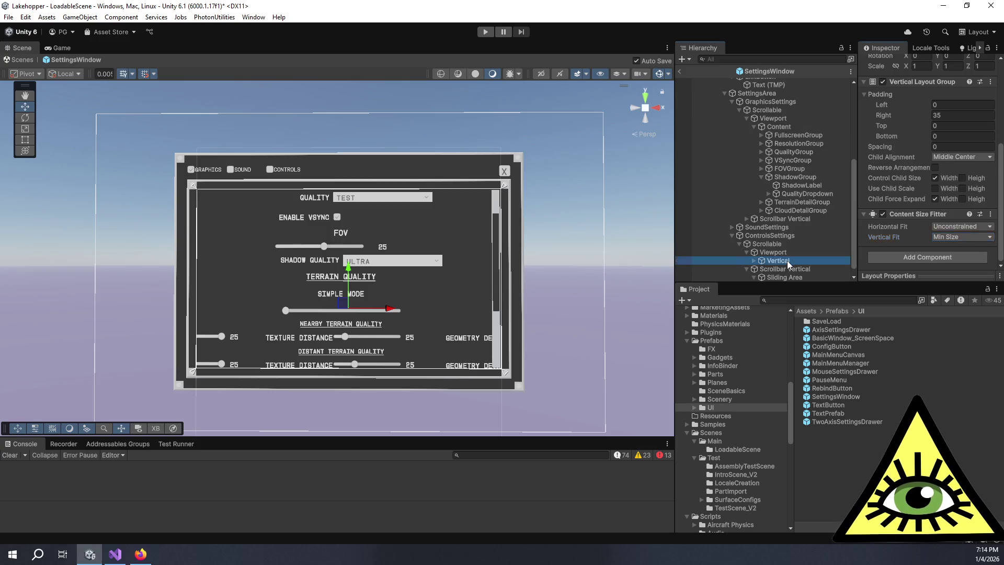
pyautogui.click(922, 258)
pyautogui.click(913, 291)
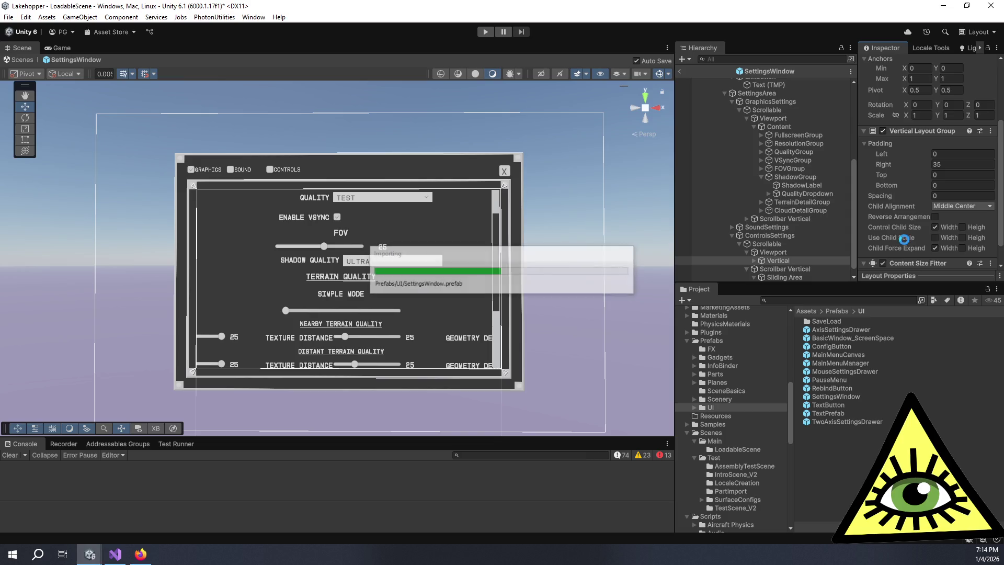
pyautogui.click(955, 237)
pyautogui.click(942, 259)
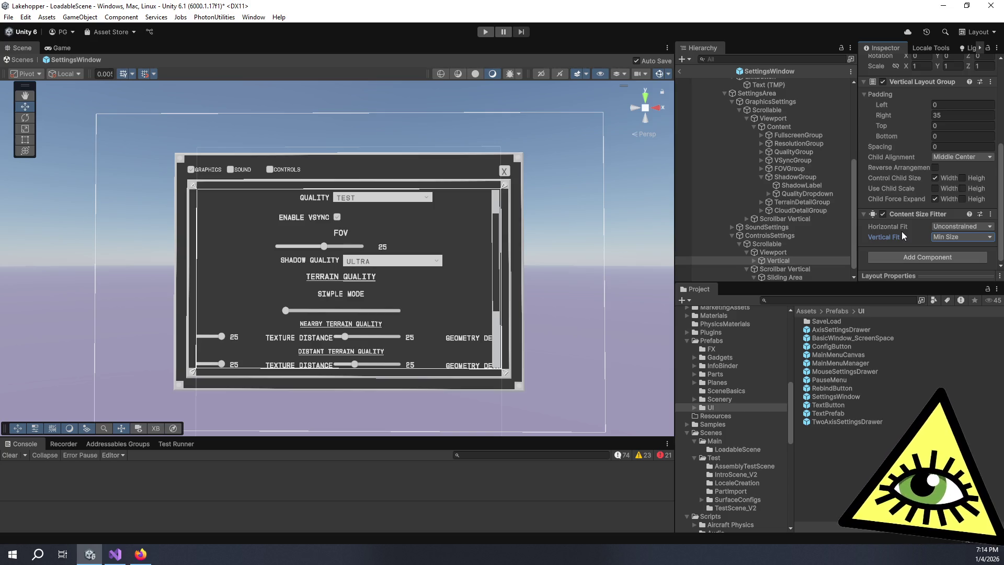
pyautogui.click(960, 237)
pyautogui.click(965, 250)
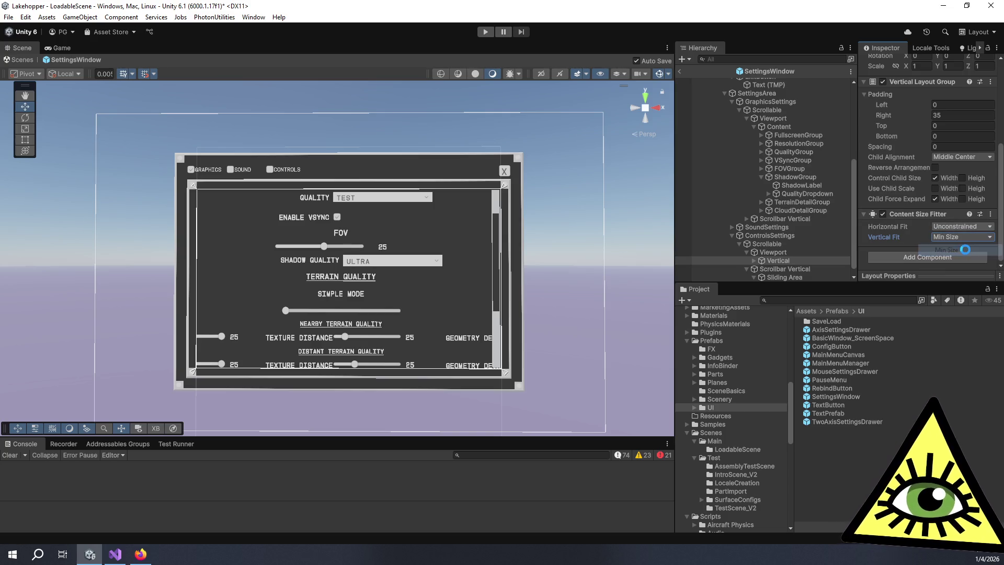
pyautogui.click(963, 226)
pyautogui.click(963, 239)
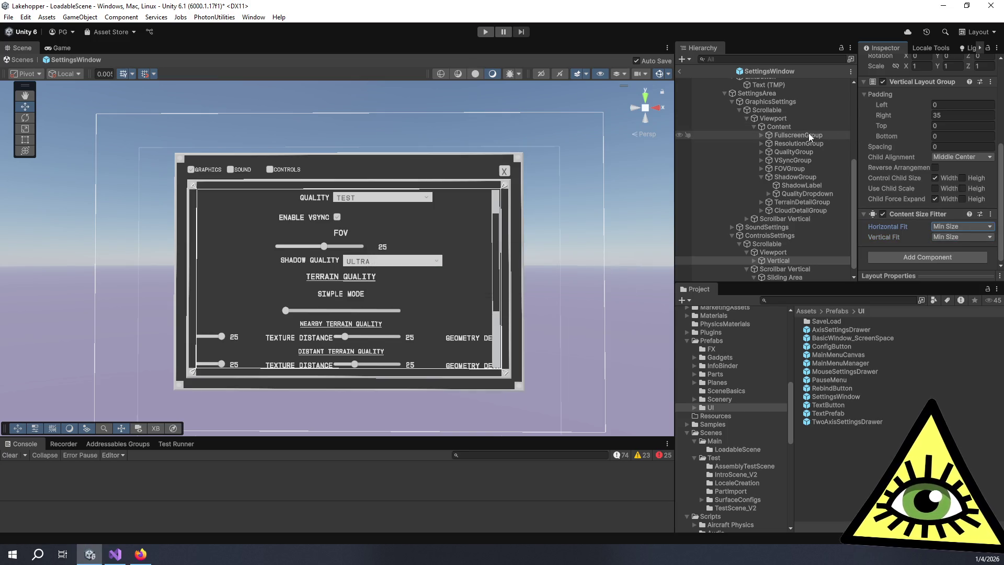
# Set Content's Horizontal Fit to Min Size and return Vertical's Horizontal Fit to Unconstrained
pyautogui.click(793, 126)
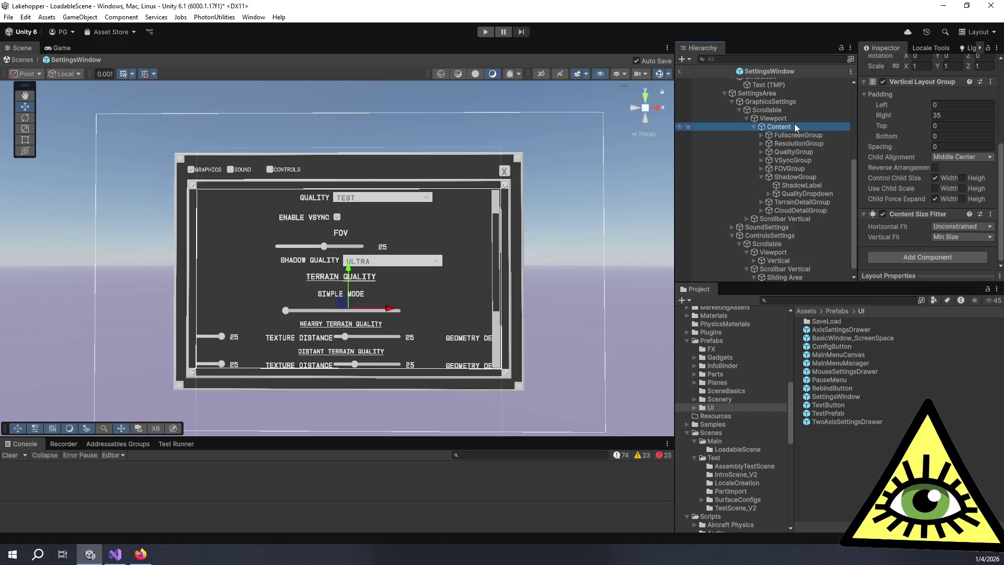
pyautogui.click(962, 226)
pyautogui.click(956, 248)
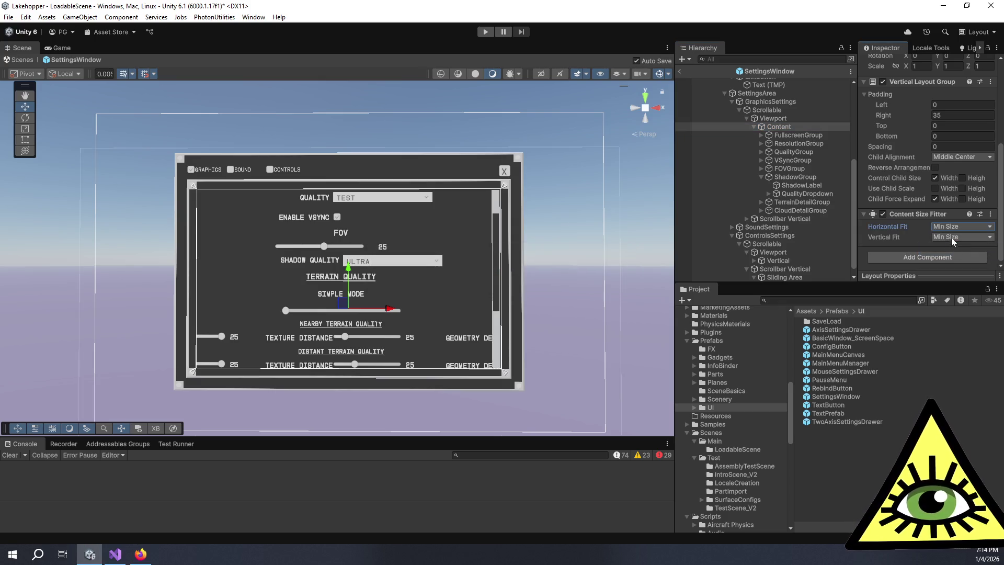
pyautogui.click(952, 226)
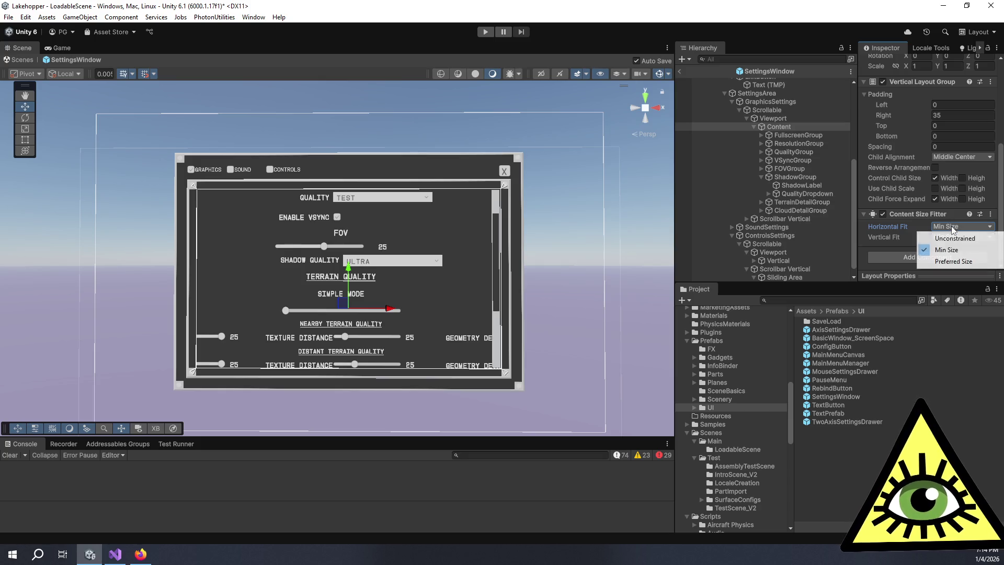
pyautogui.click(956, 245)
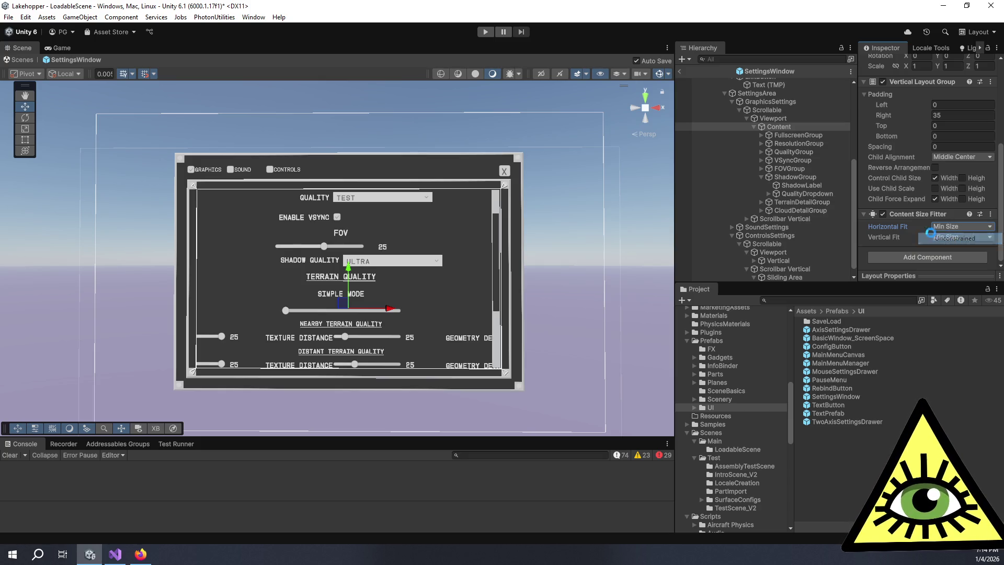
pyautogui.click(793, 258)
pyautogui.click(952, 226)
pyautogui.click(956, 239)
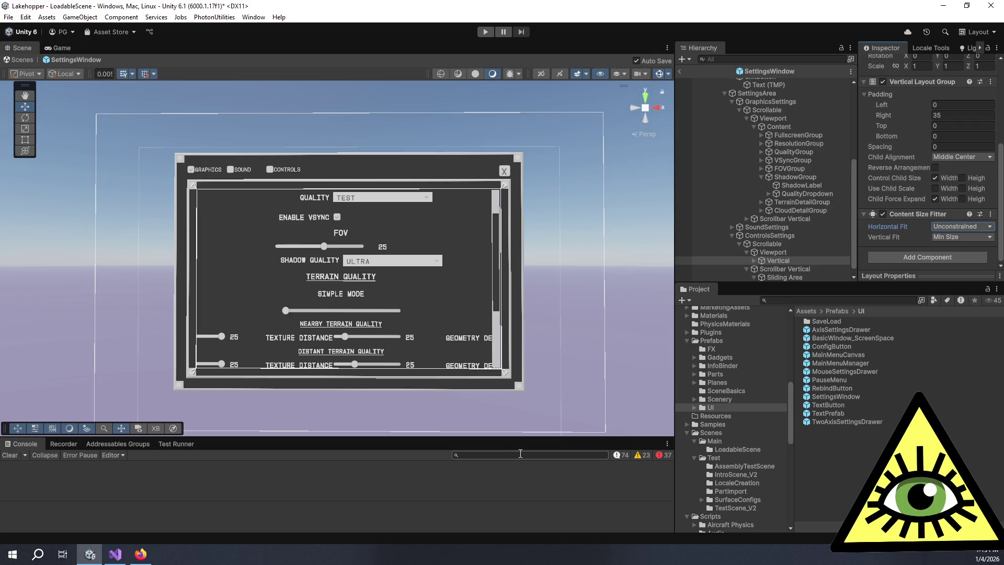
# Show console errors and warnings, resize the console to read them, then return to the Game view
pyautogui.click(663, 455)
pyautogui.click(642, 455)
pyautogui.moveTo(618, 438); pyautogui.dragTo(570, 344)
pyautogui.scroll(-15, 523, 379)
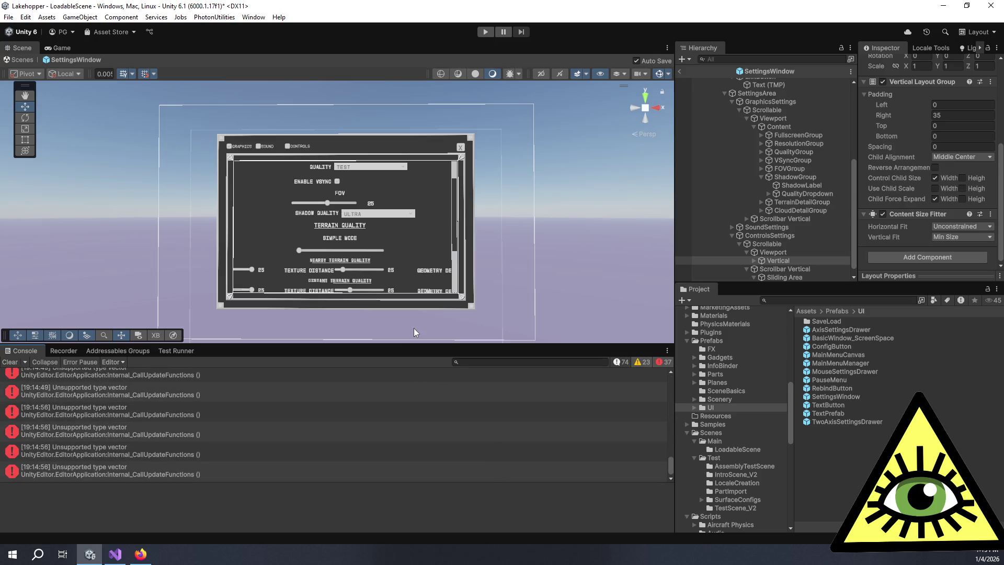
pyautogui.moveTo(431, 346); pyautogui.dragTo(454, 418)
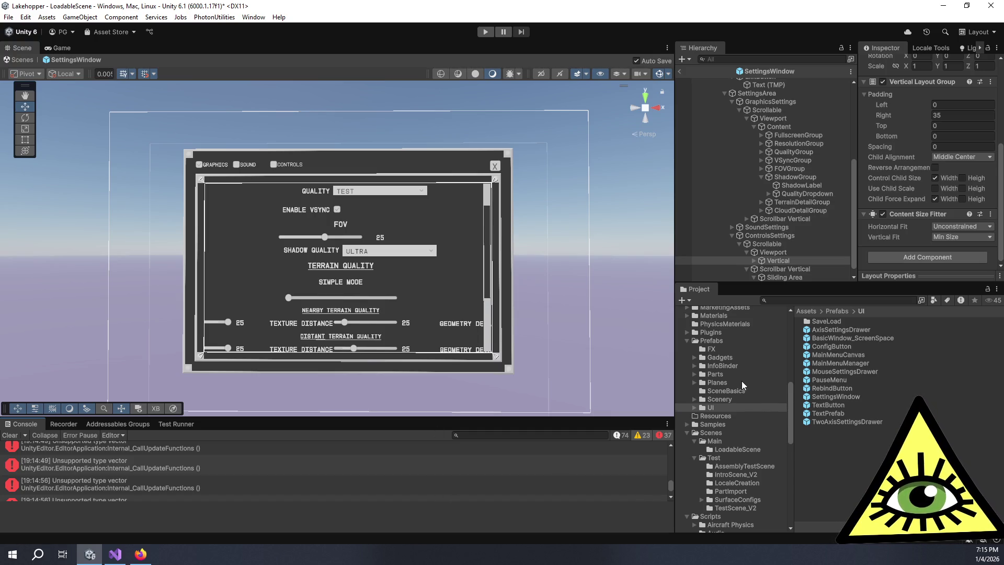
pyautogui.scroll(-10, 741, 381)
pyautogui.scroll(-3, 736, 447)
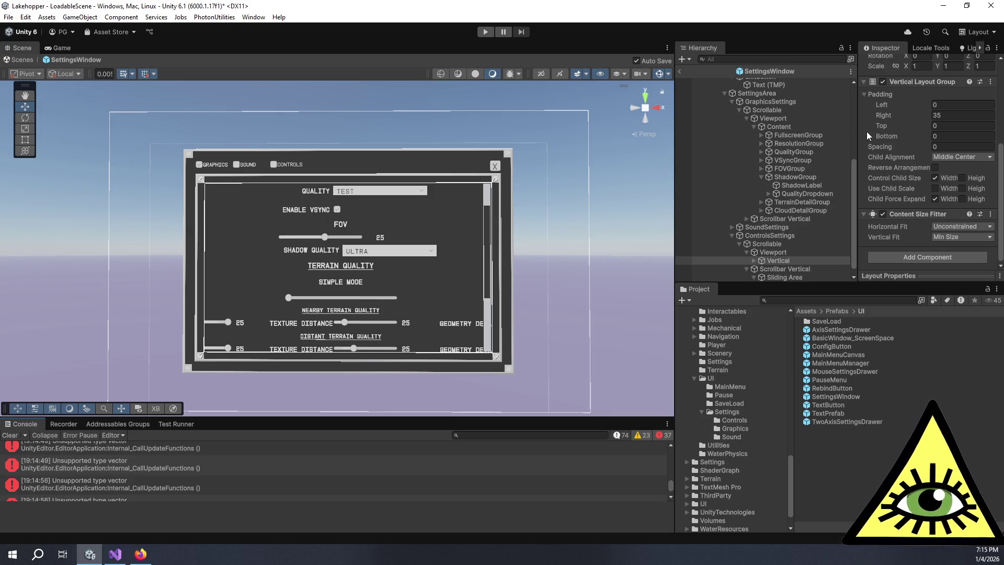
pyautogui.scroll(2, 774, 97)
pyautogui.scroll(5, 902, 188)
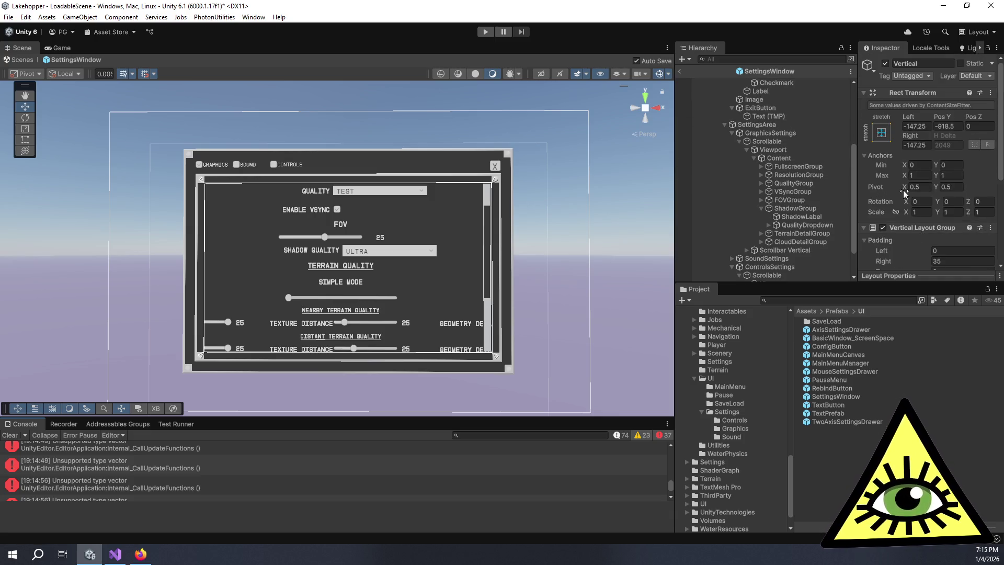
pyautogui.scroll(-5, 903, 190)
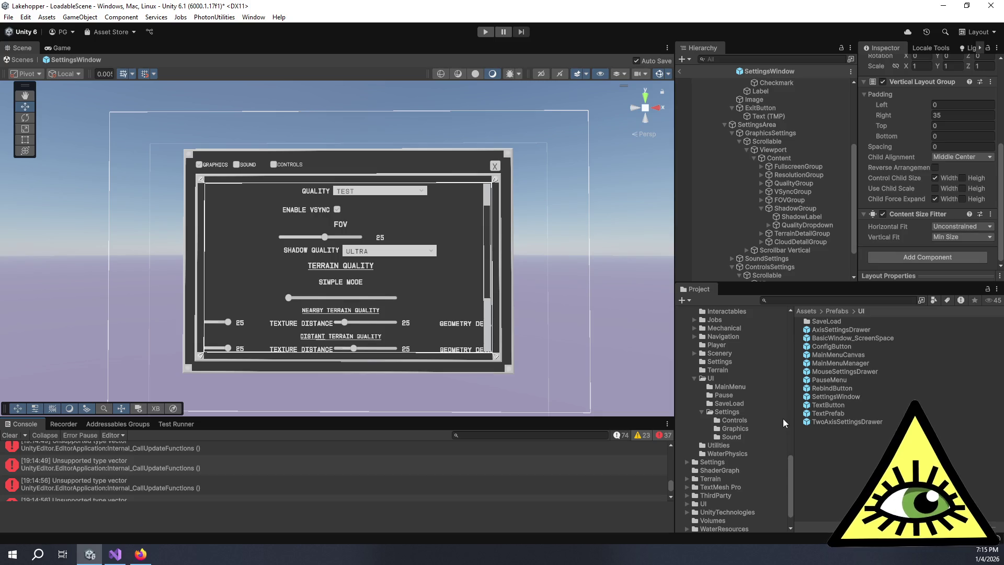
pyautogui.click(62, 49)
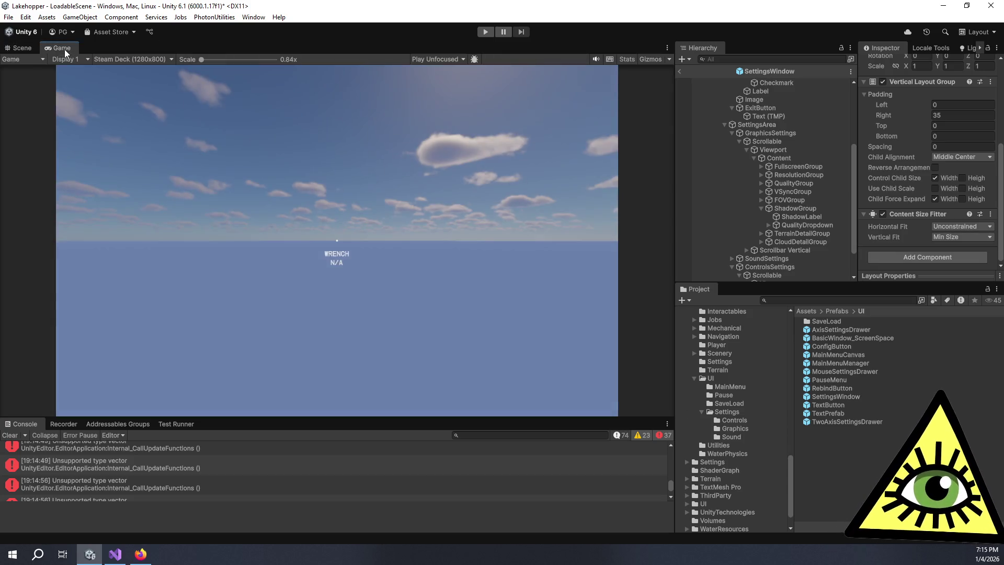
# Set the Game view to Free Aspect, then show the whole settings window in an enlarged Scene view
pyautogui.click(130, 58)
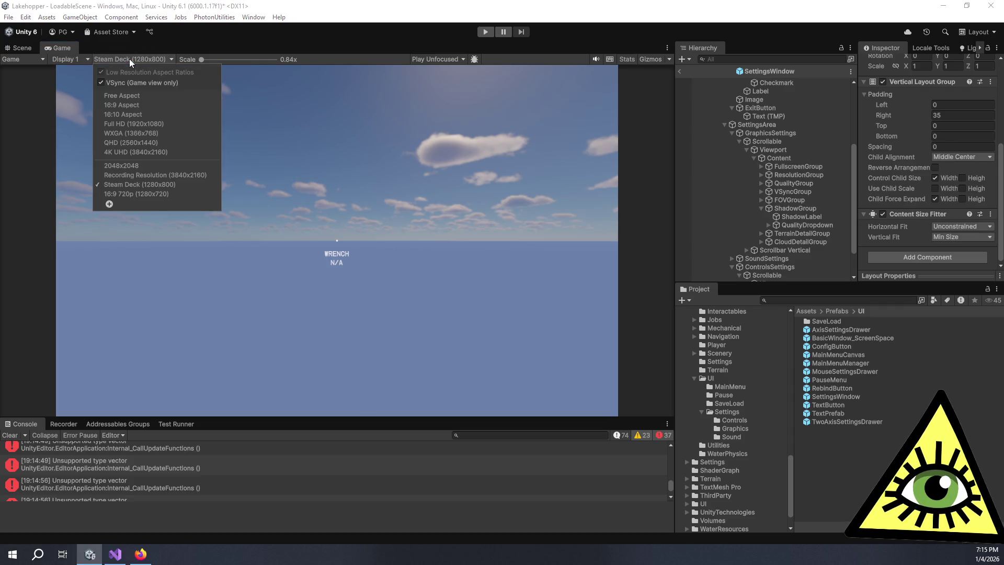
pyautogui.click(148, 95)
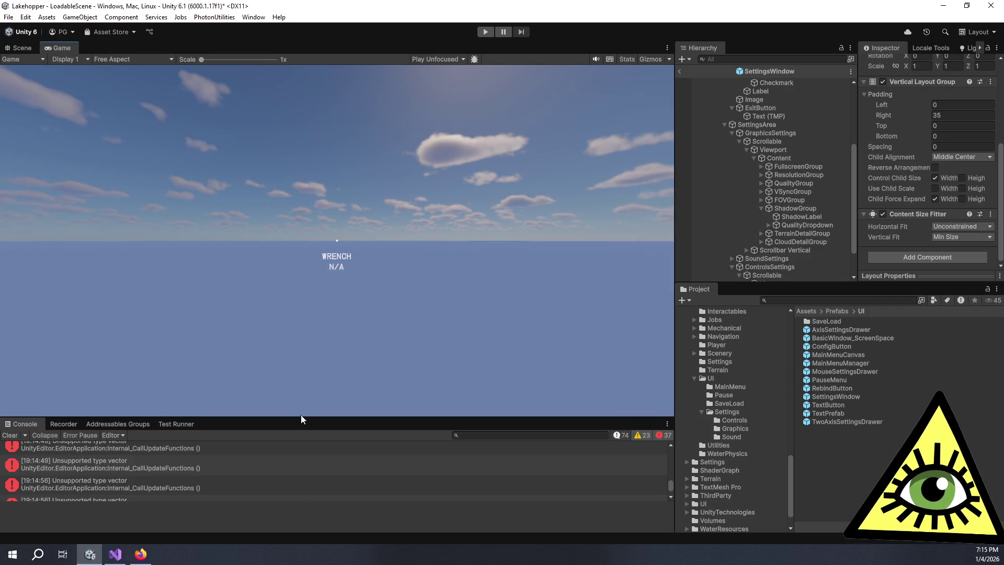
pyautogui.moveTo(300, 417); pyautogui.dragTo(323, 176)
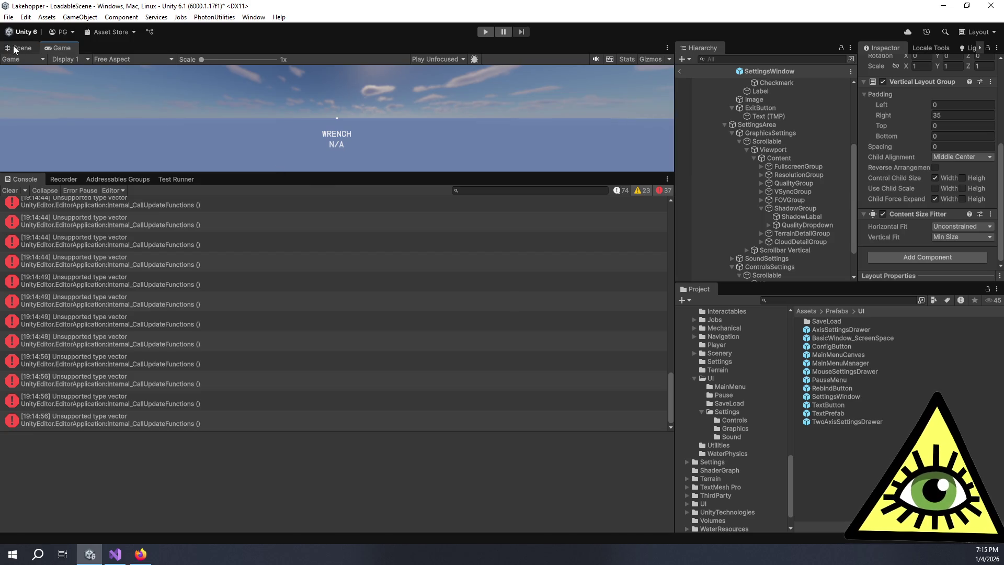
pyautogui.click(16, 48)
pyautogui.moveTo(422, 172)
pyautogui.mouseDown()
pyautogui.moveTo(450, 347)
pyautogui.moveTo(453, 322)
pyautogui.moveTo(459, 490)
pyautogui.moveTo(499, 359)
pyautogui.moveTo(505, 501)
pyautogui.moveTo(519, 430)
pyautogui.moveTo(513, 333)
pyautogui.moveTo(534, 188)
pyautogui.moveTo(530, 94)
pyautogui.moveTo(529, 148)
pyautogui.moveTo(483, 132)
pyautogui.moveTo(518, 515)
pyautogui.moveTo(528, 525)
pyautogui.moveTo(537, 392)
pyautogui.mouseUp()
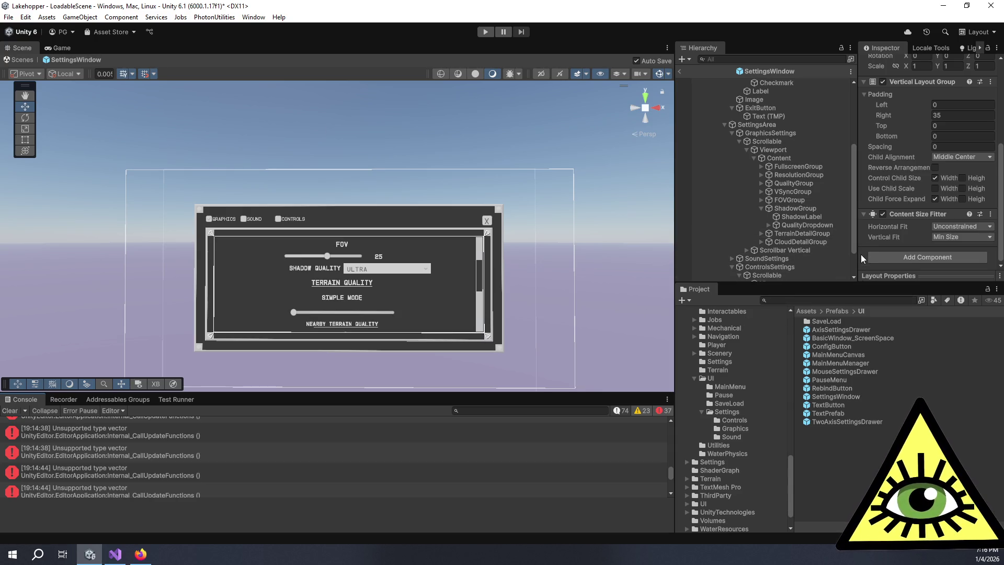
# Create a new MonoBehaviour script named UIScaler inside Assets/Scripts/UI
pyautogui.scroll(5, 861, 254)
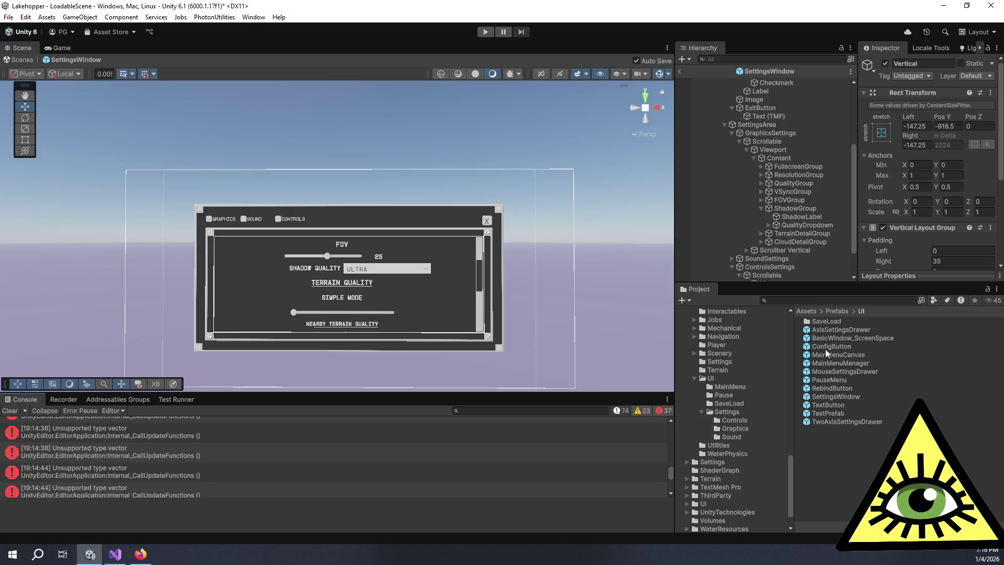
pyautogui.scroll(6, 722, 372)
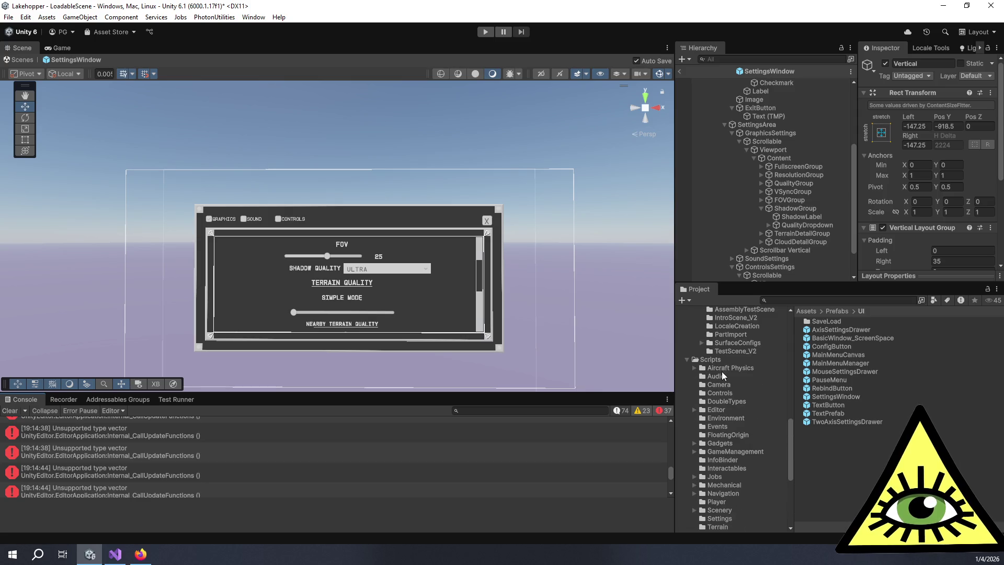
pyautogui.scroll(-3, 723, 374)
pyautogui.click(722, 473)
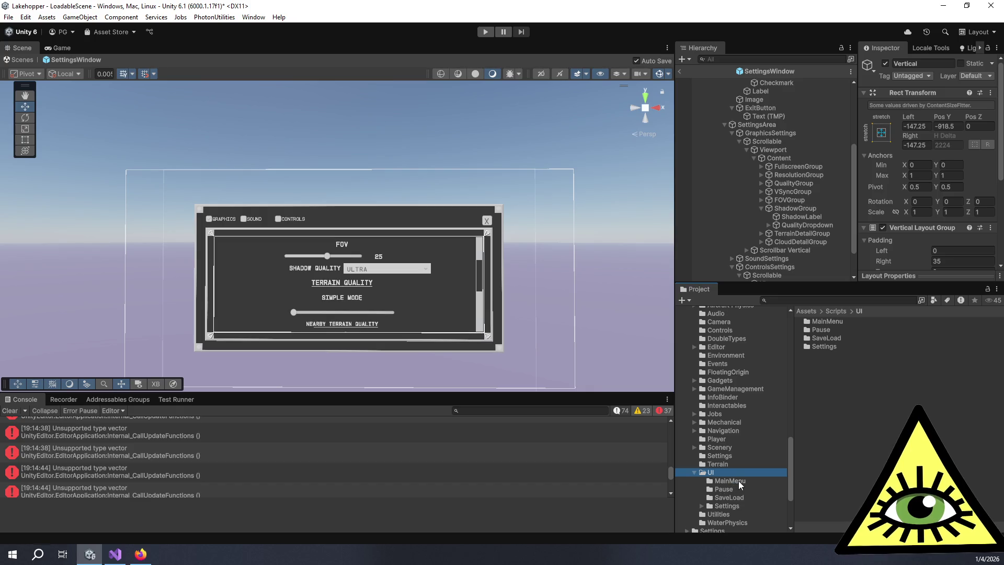
pyautogui.rightClick(902, 393)
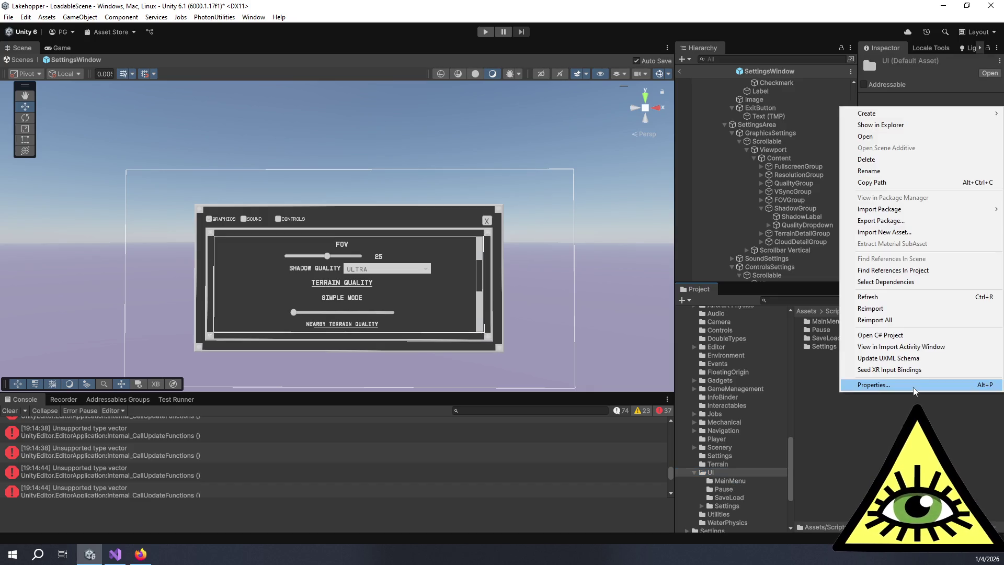
pyautogui.moveTo(889, 113)
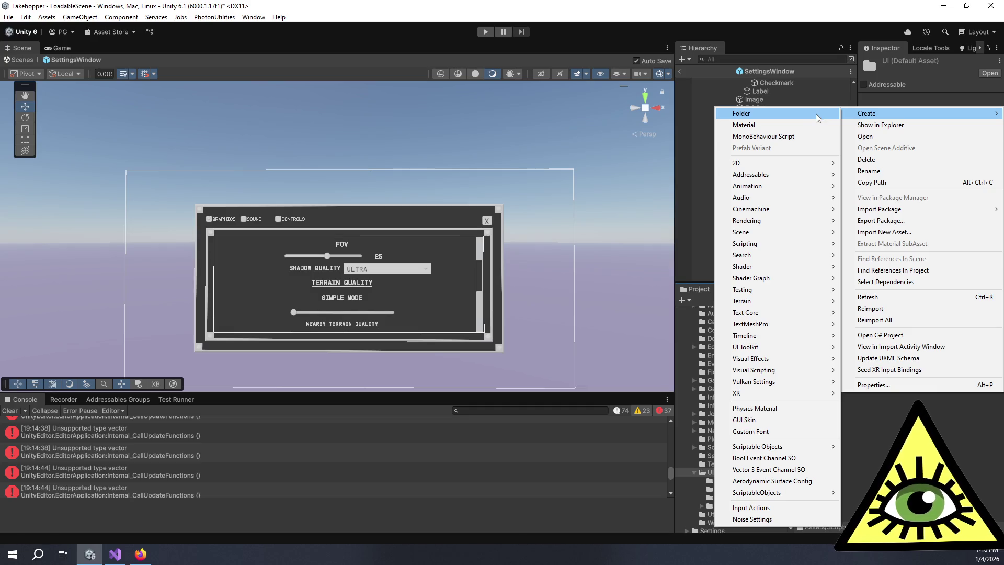
pyautogui.click(804, 136)
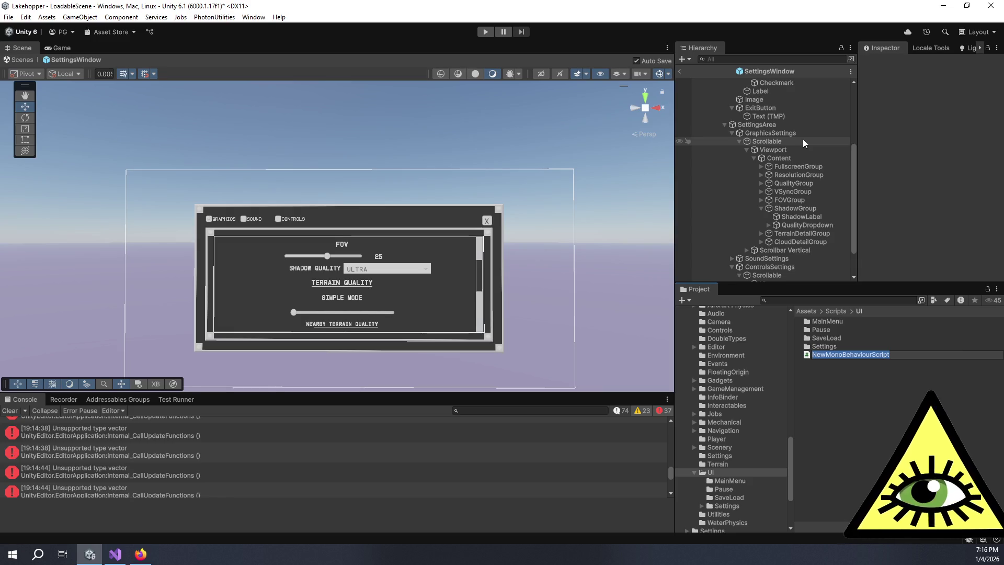
pyautogui.write('UIScaler')
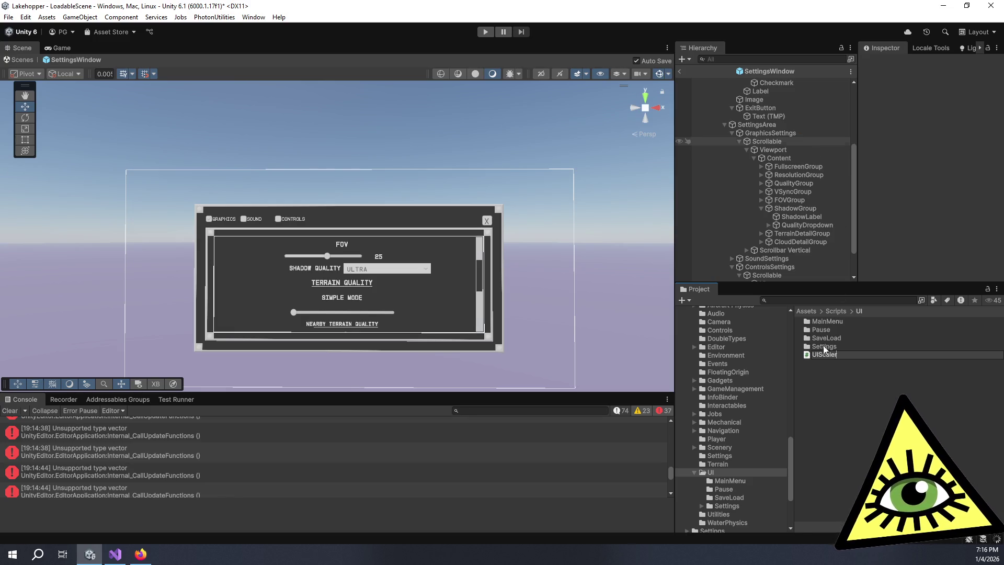
pyautogui.press('Return')
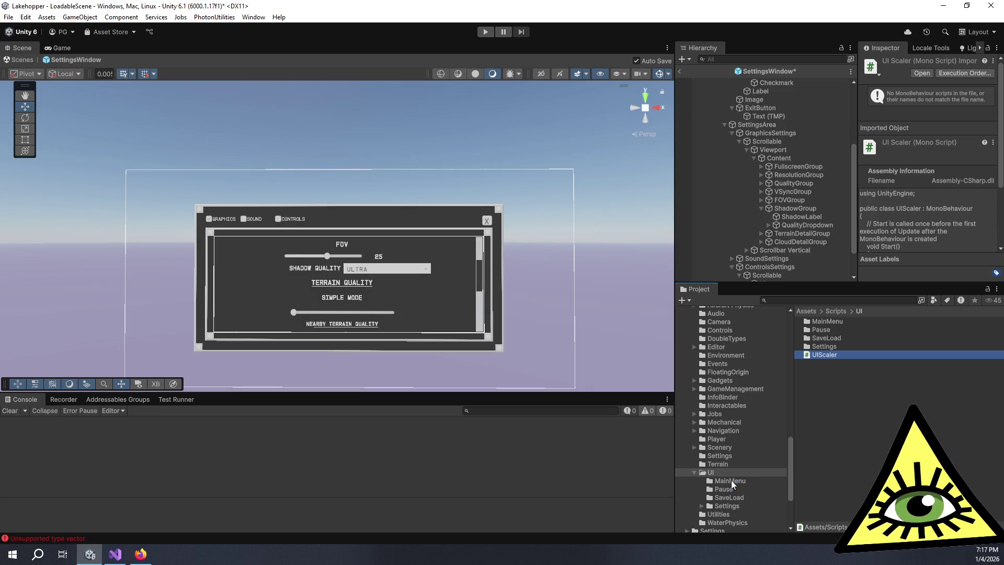
pyautogui.click(735, 479)
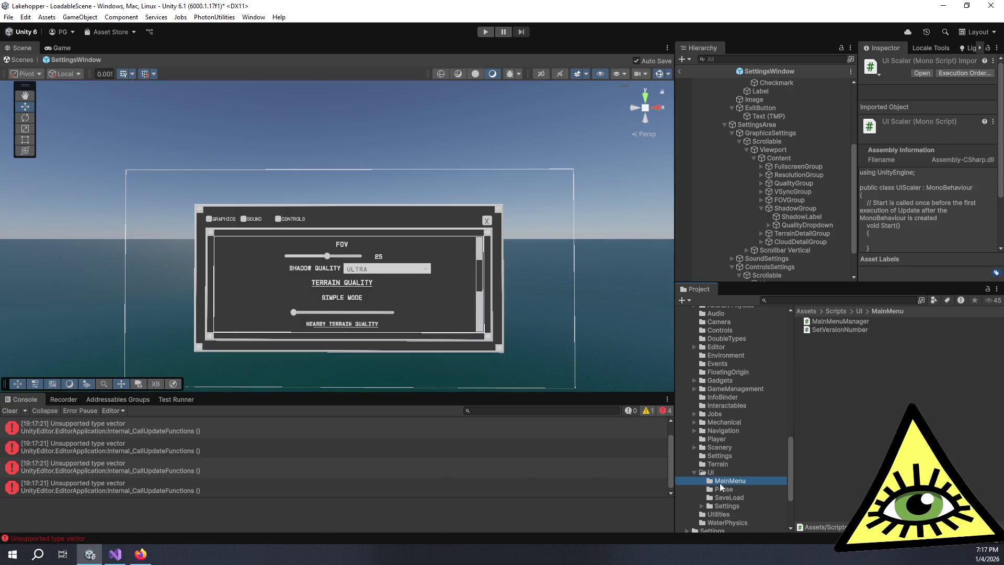
pyautogui.click(712, 473)
pyautogui.scroll(3, 702, 509)
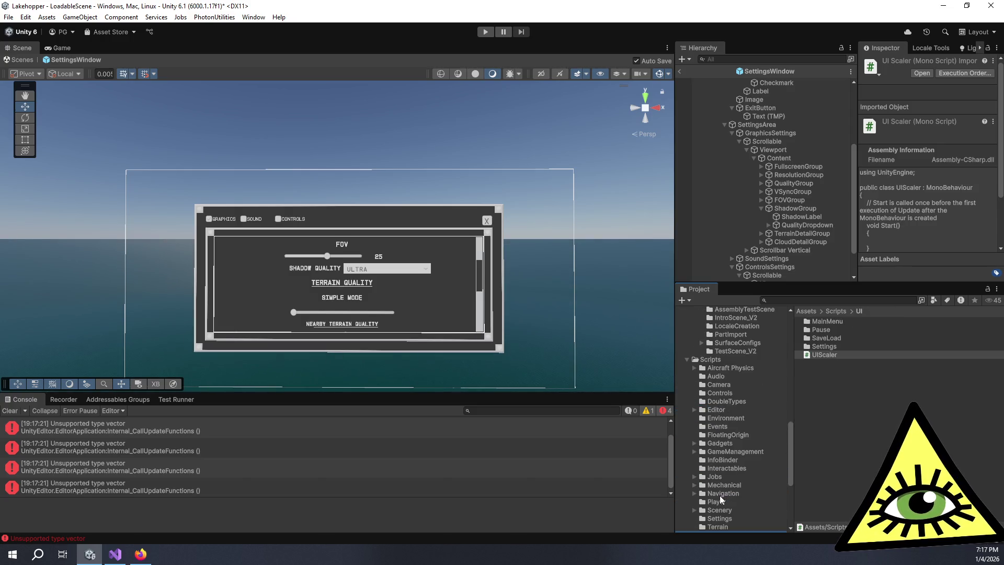
pyautogui.scroll(-5, 721, 496)
pyautogui.click(725, 448)
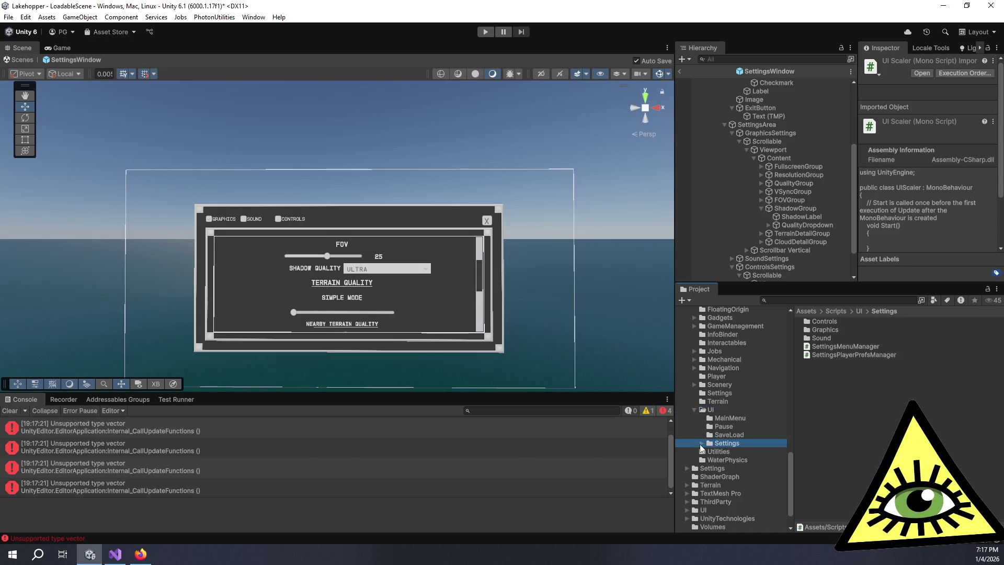
pyautogui.click(702, 444)
pyautogui.click(732, 452)
pyautogui.click(734, 460)
pyautogui.click(735, 469)
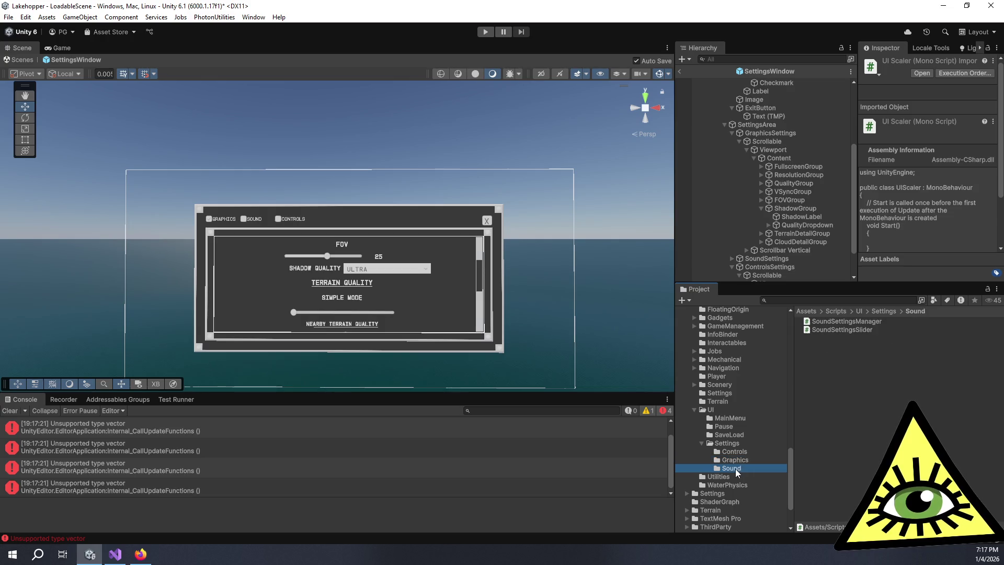
pyautogui.click(729, 436)
pyautogui.click(725, 427)
pyautogui.click(727, 418)
pyautogui.click(712, 410)
pyautogui.click(832, 356)
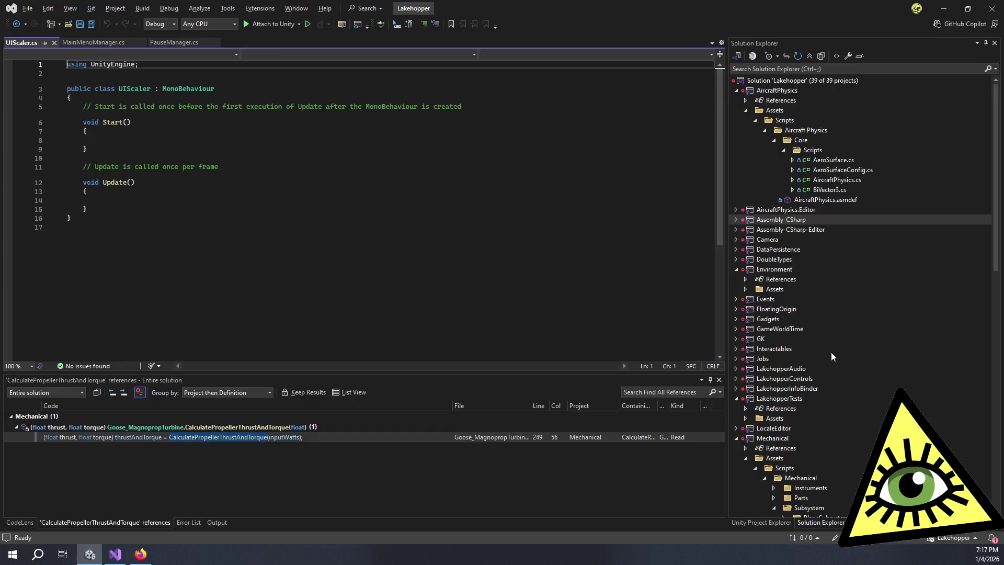
# Delete the Start method and its comment from UIScaler.cs
pyautogui.click(167, 167)
pyautogui.click(97, 208)
pyautogui.moveTo(126, 150); pyautogui.dragTo(47, 114)
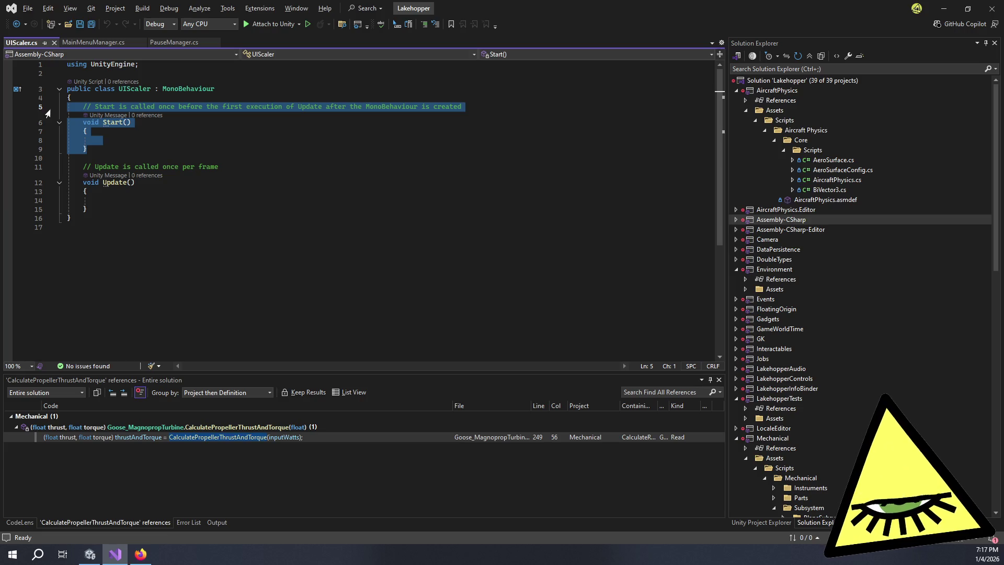
pyautogui.press('Delete')
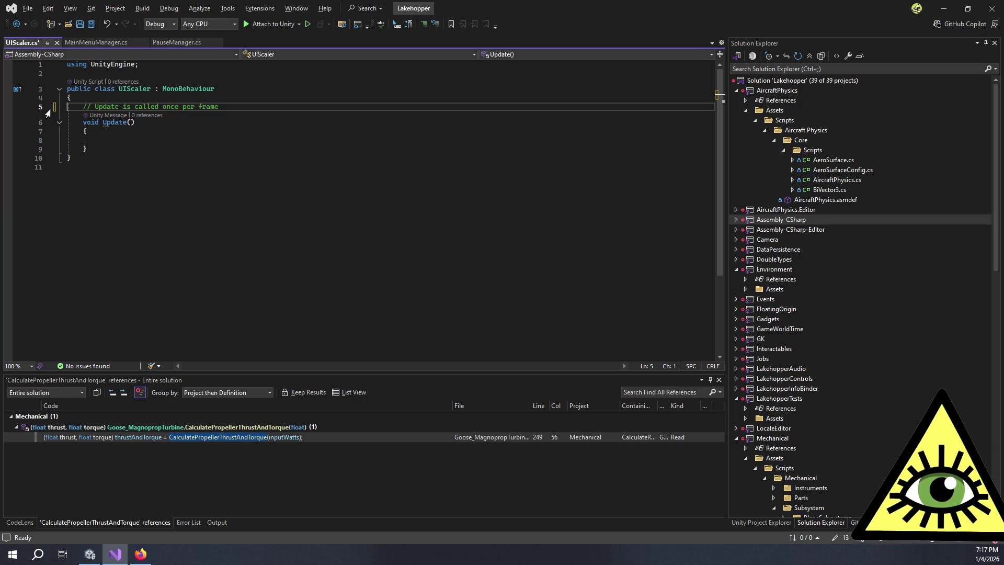
# Add an empty private void ScaleRect() method and call ScaleRect() inside Update
pyautogui.click(149, 140)
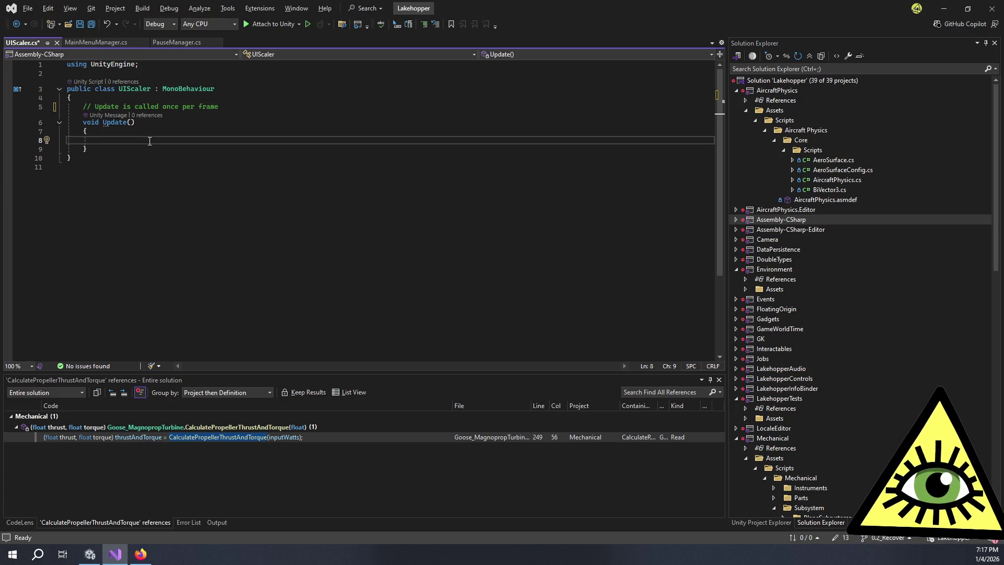
pyautogui.click(149, 147)
pyautogui.press('Return')
pyautogui.press('Return')
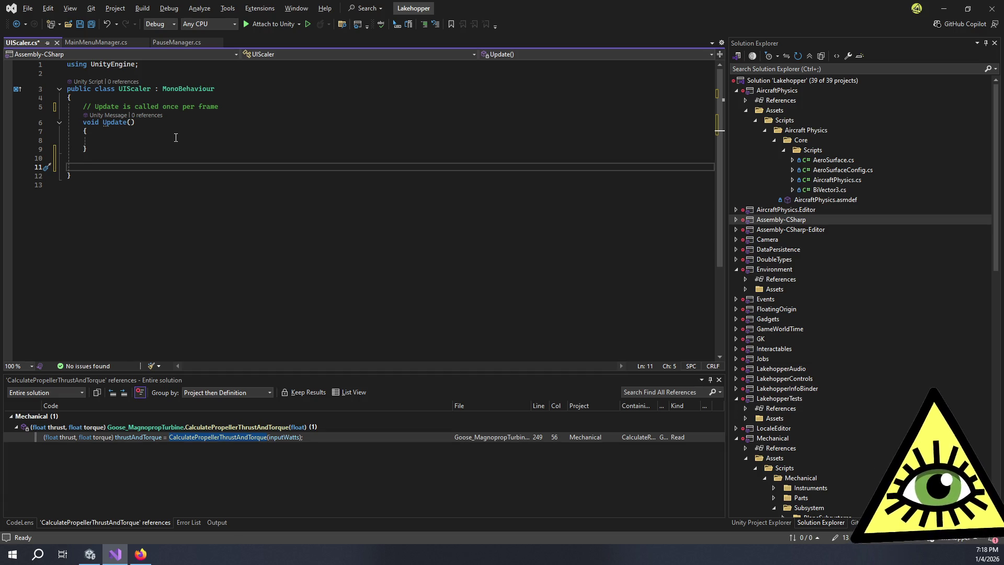
pyautogui.write('private void Scale')
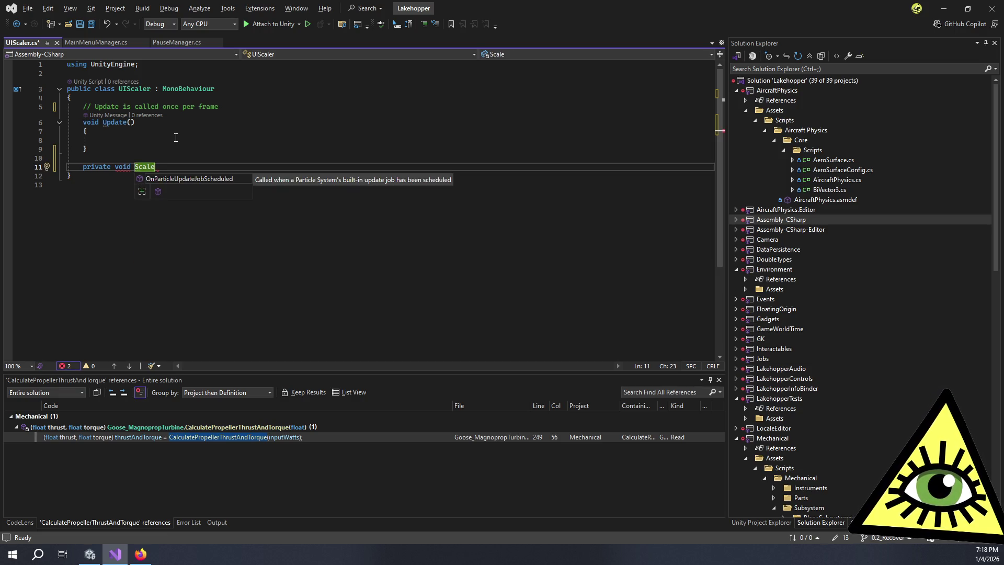
pyautogui.write('Rect()')
pyautogui.press('Return')
pyautogui.write('{')
pyautogui.click(176, 137)
pyautogui.write('ScaleRect(')
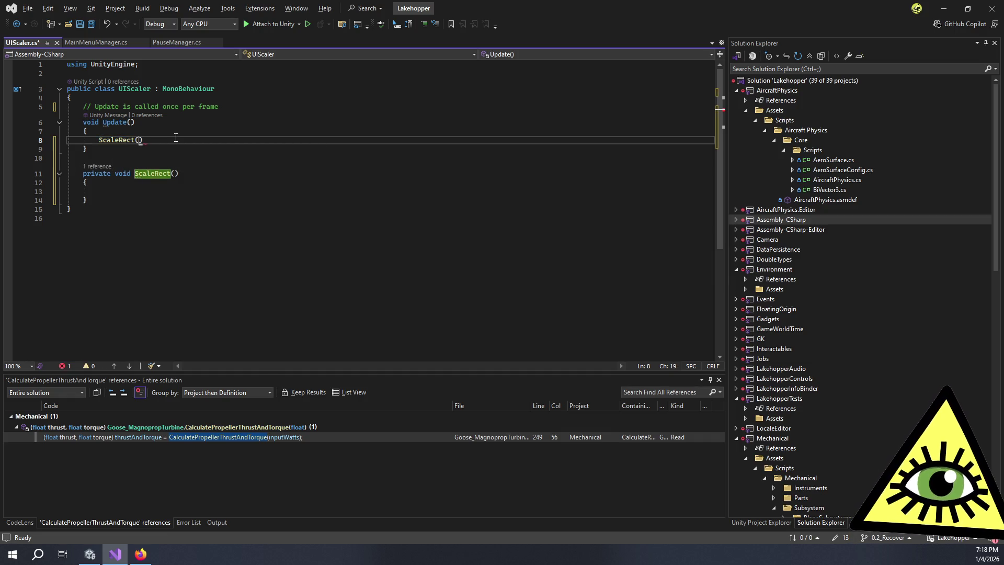
pyautogui.write(')')
# Insert Screen.height into the empty ScaleRect body
pyautogui.press('Down')
pyautogui.press('Down')
pyautogui.press('Down')
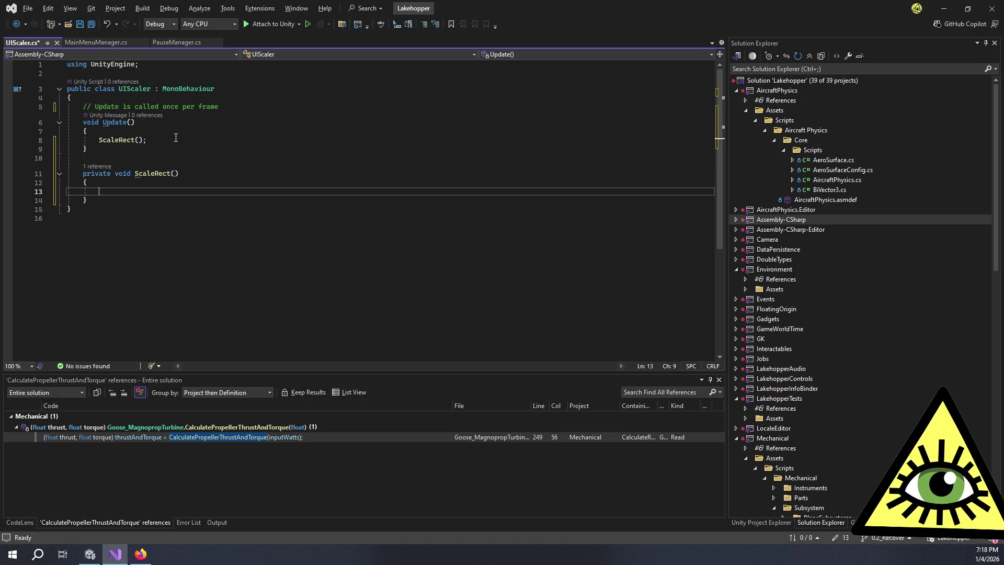
pyautogui.write('Screen')
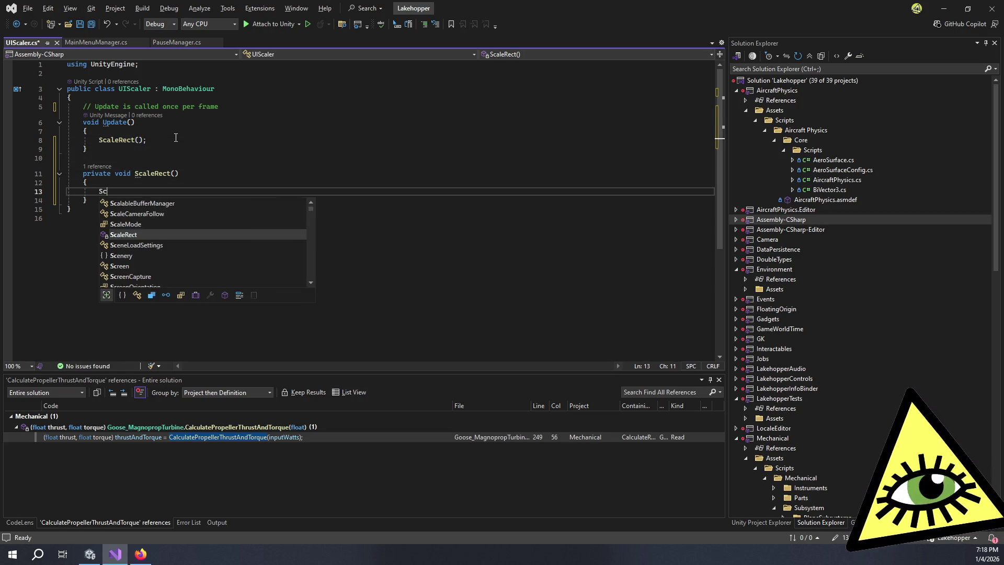
pyautogui.press('Escape')
pyautogui.write('.')
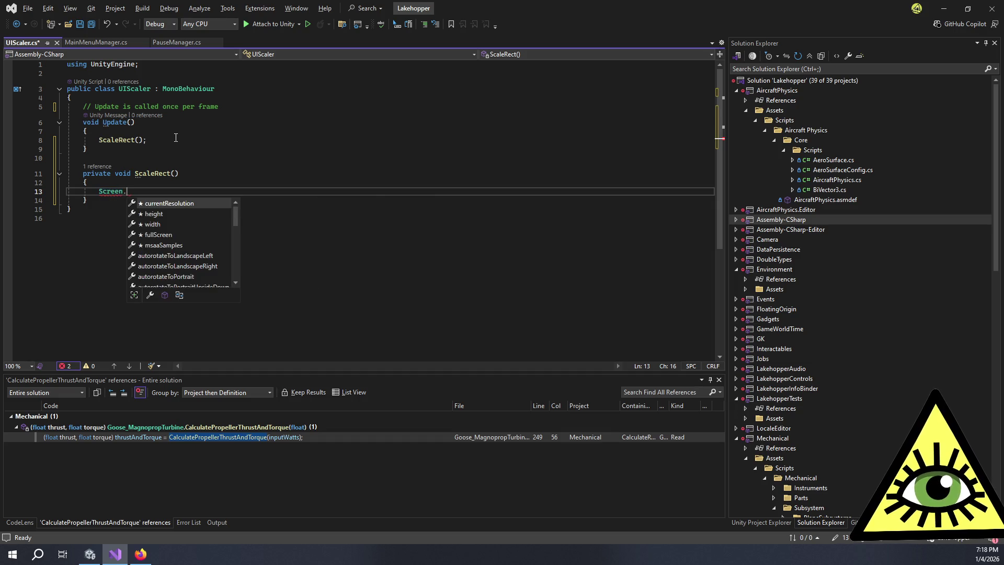
pyautogui.press('Down')
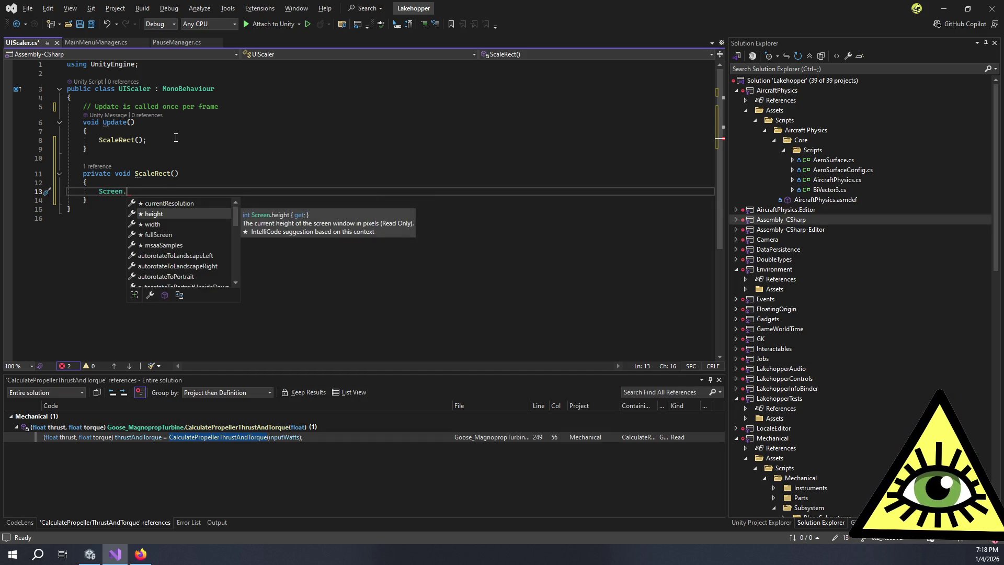
pyautogui.press('Tab')
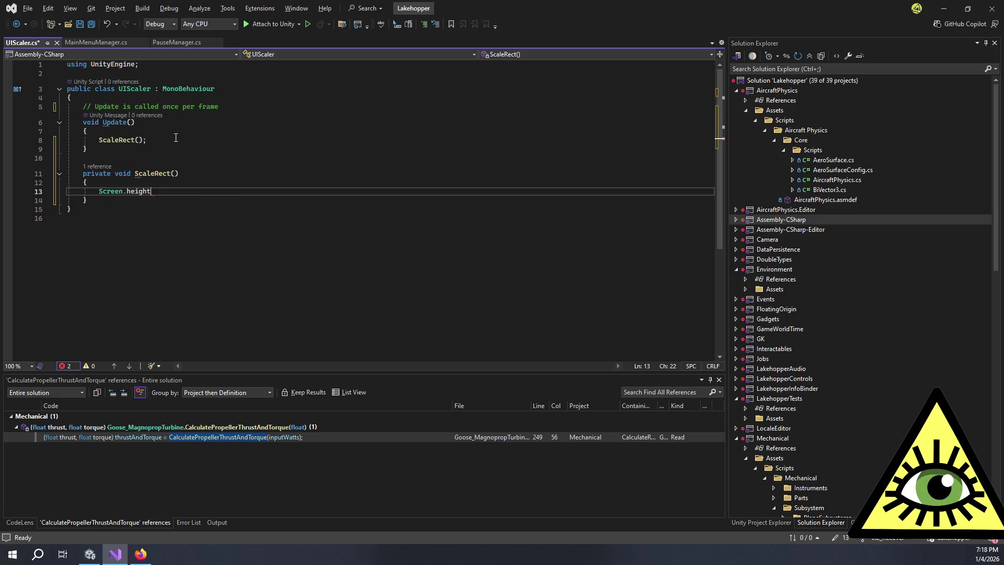
pyautogui.press('Home')
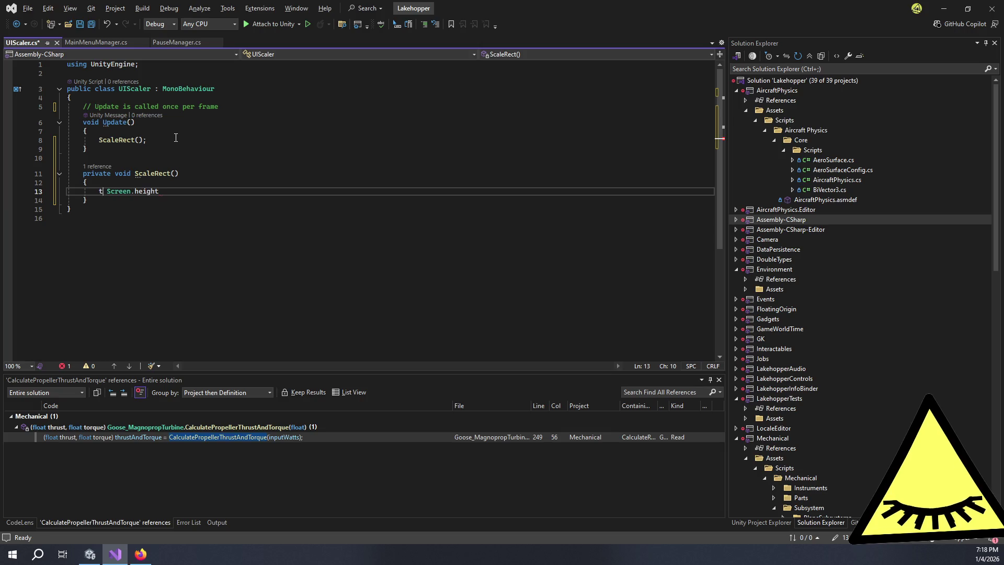
# Write transform.localScale = new Vector3(); and cut the leftover Screen.height text
pyautogui.write('transform')
pyautogui.press('Escape')
pyautogui.write('.s')
pyautogui.press('BackSpace')
pyautogui.write('loc')
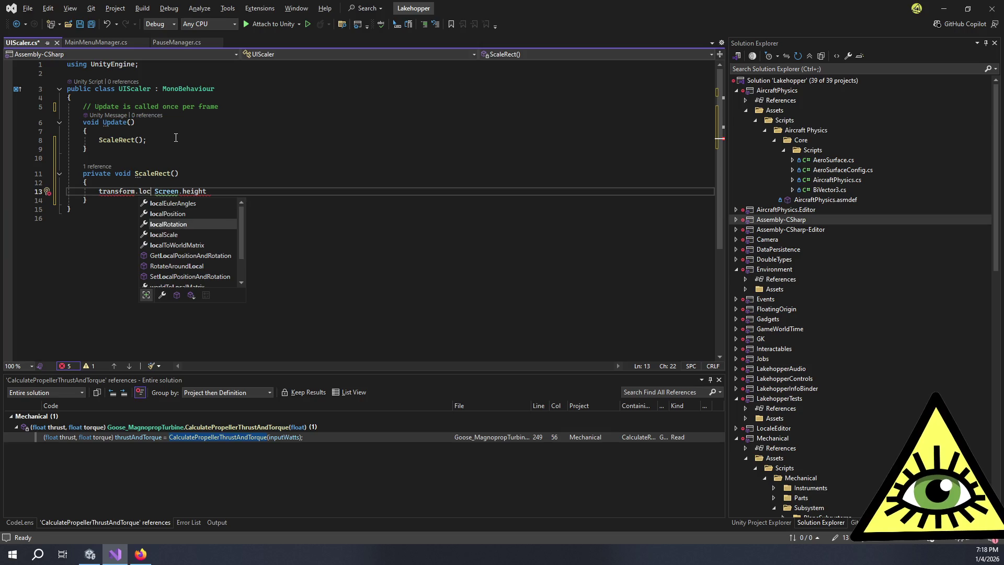
pyautogui.write('s')
pyautogui.press('Tab')
pyautogui.write('= new Vec')
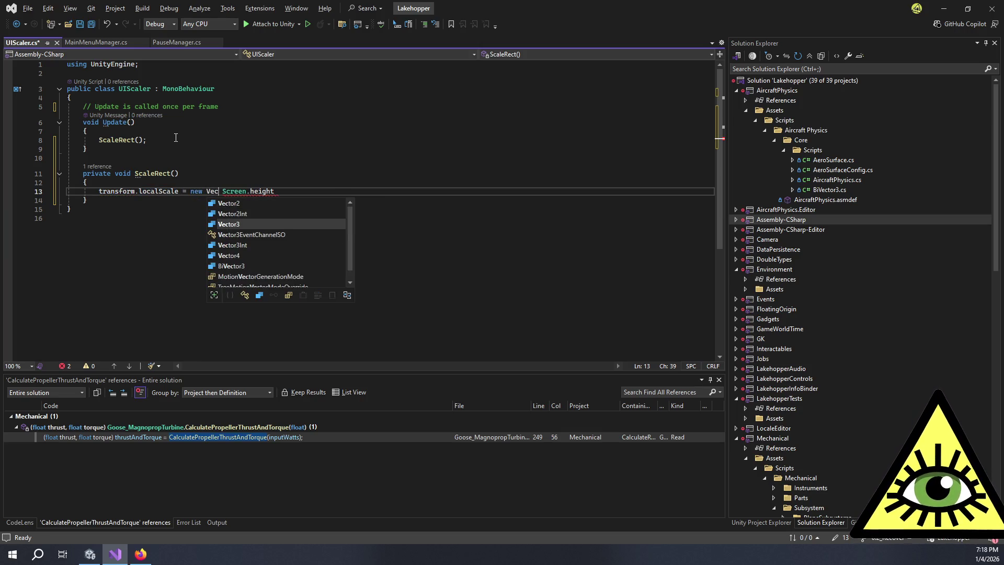
pyautogui.press('Tab')
pyautogui.write('();')
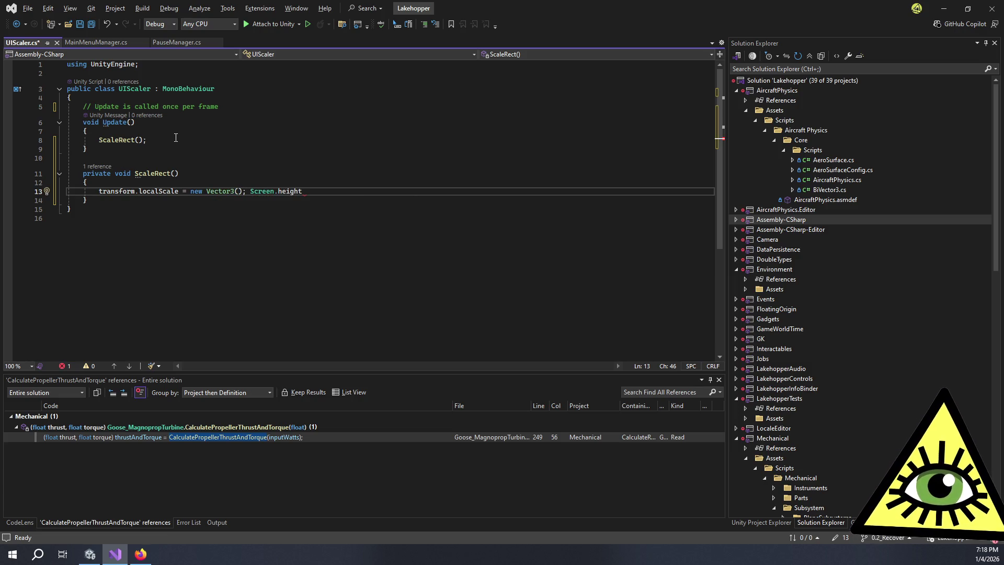
pyautogui.hotkey('shift', 'End')
pyautogui.hotkey('ctrl', 'x')
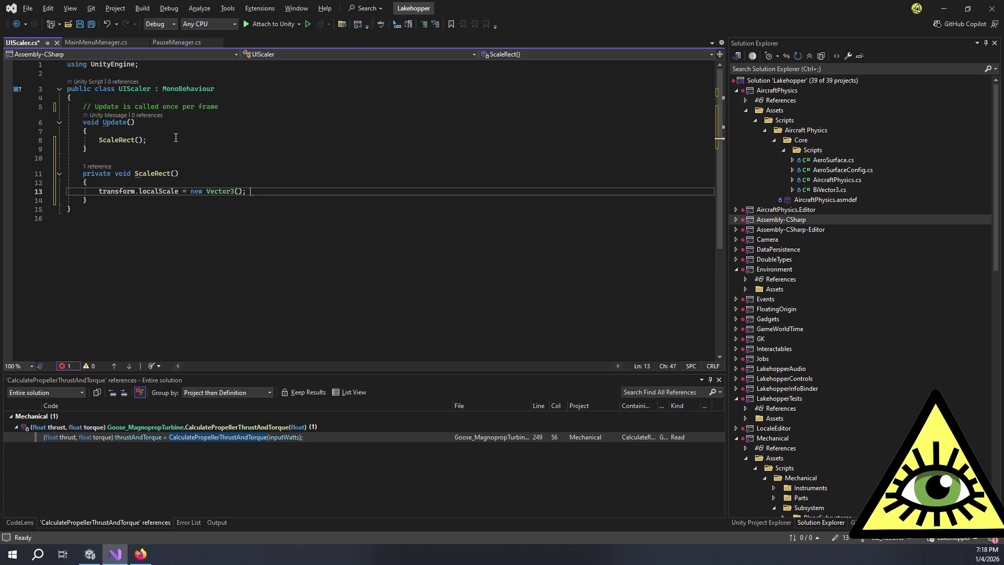
# Add float scaleFactor = Screen.height / 1080f; above the scale assignment
pyautogui.hotkey('ctrl', 'Return')
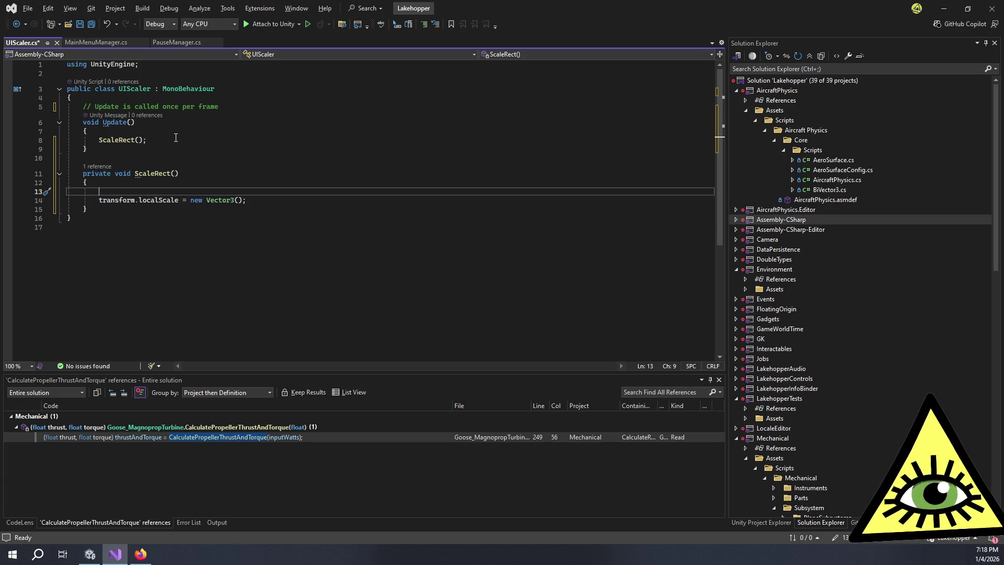
pyautogui.write('float s')
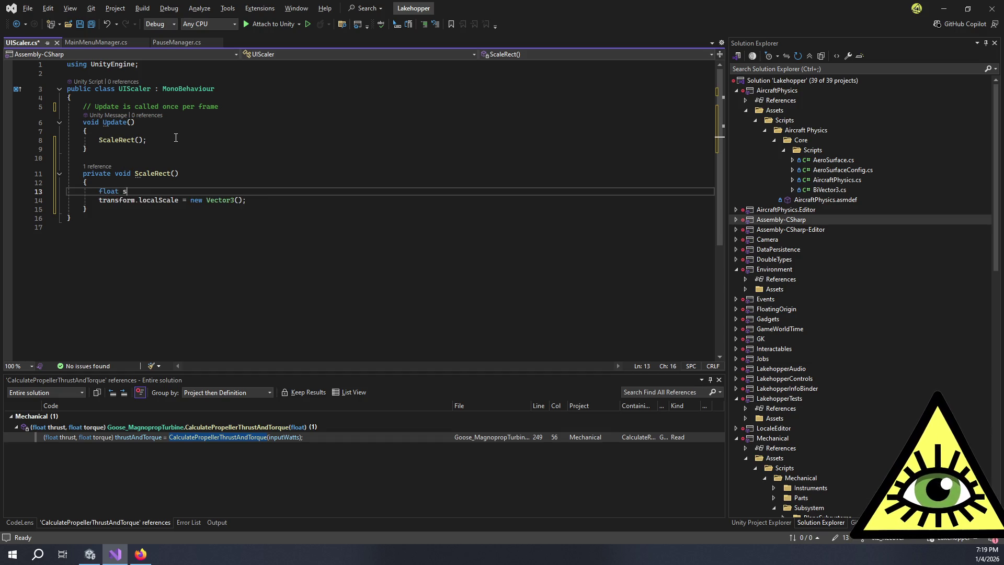
pyautogui.write('caleFactor')
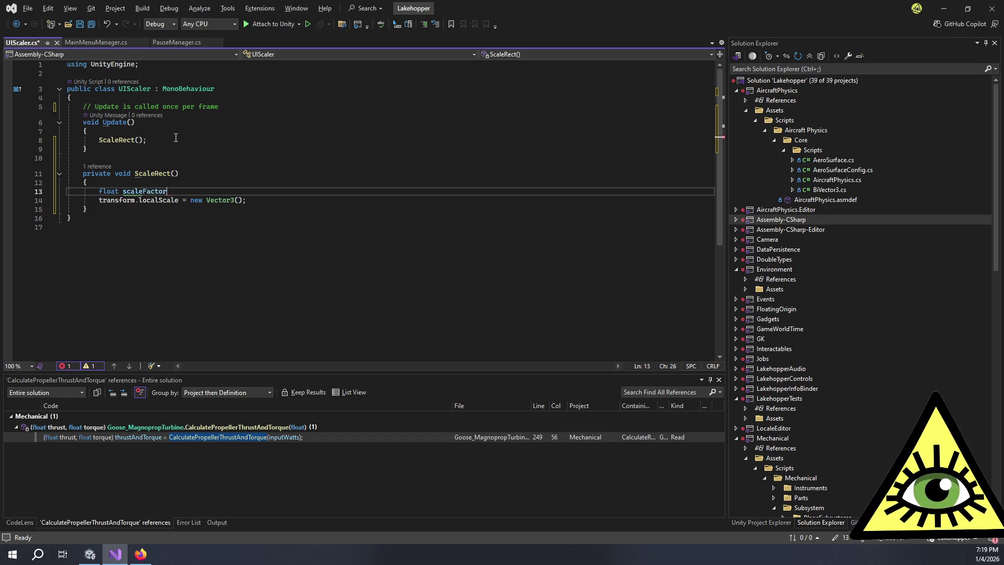
pyautogui.write(' = Sc')
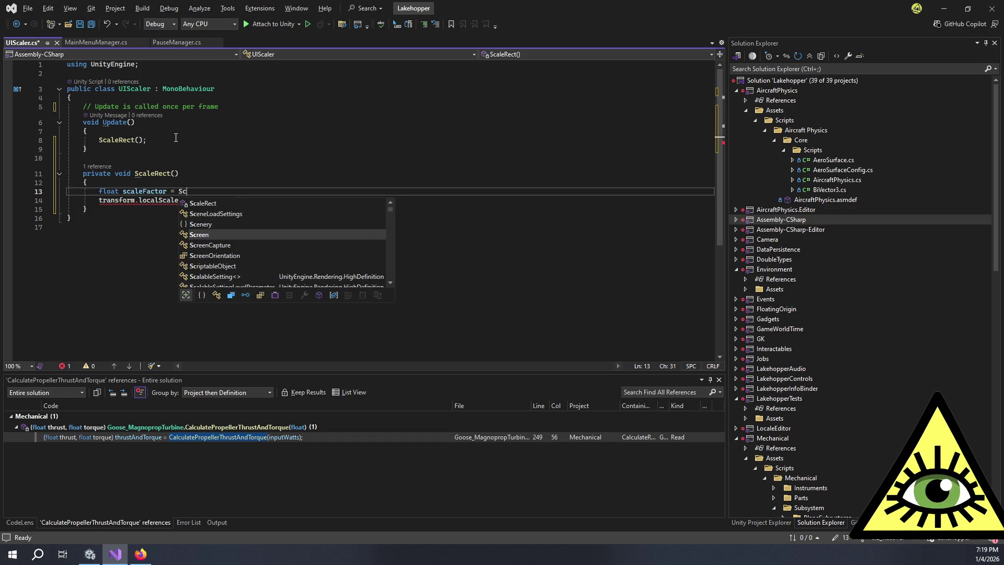
pyautogui.write('reen.h')
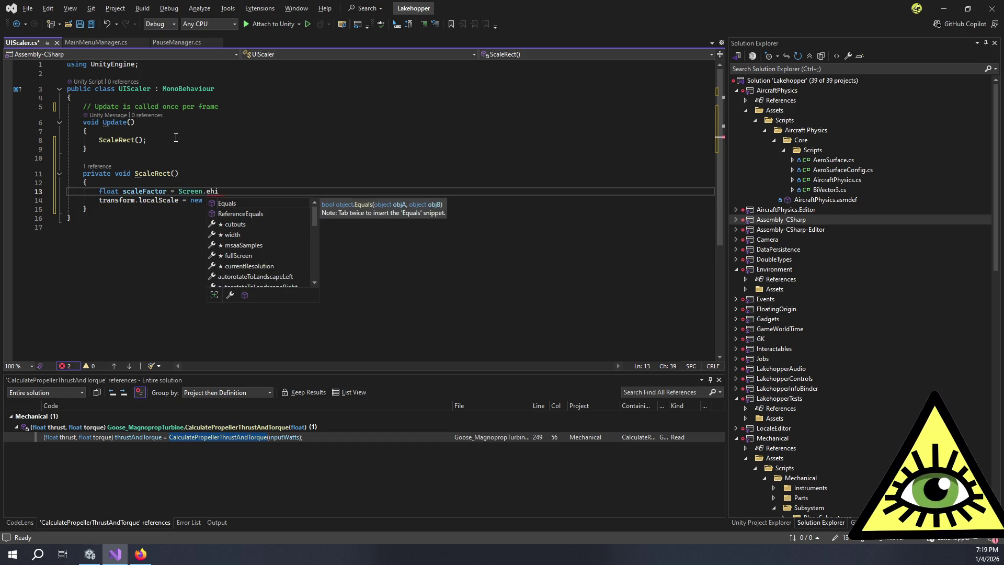
pyautogui.press('Tab')
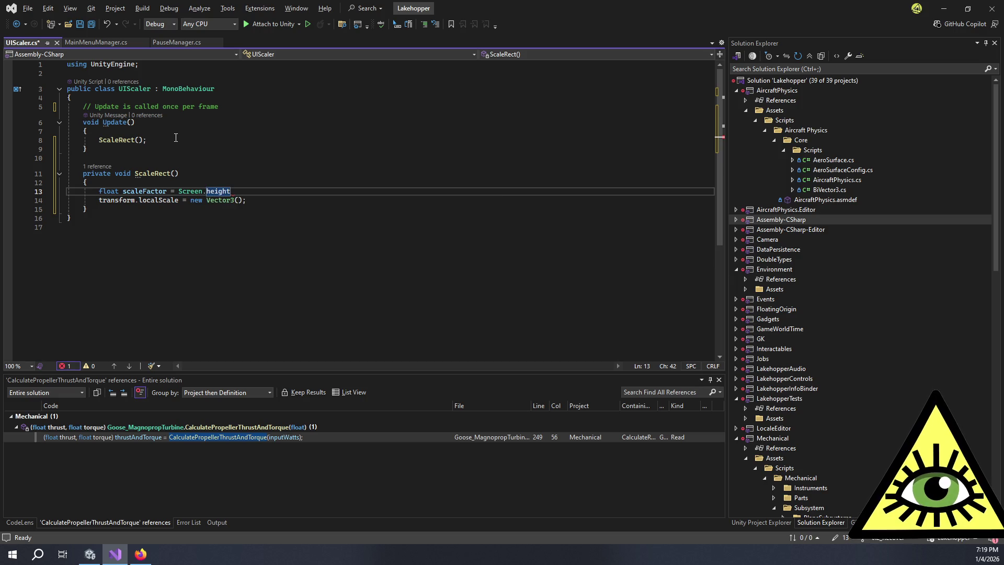
pyautogui.write('/ 1080f;')
pyautogui.press('Down')
# Pass scaleFactor as all three Vector3 components and save UIScaler.cs
pyautogui.write('sca')
pyautogui.press('Tab')
pyautogui.write(',')
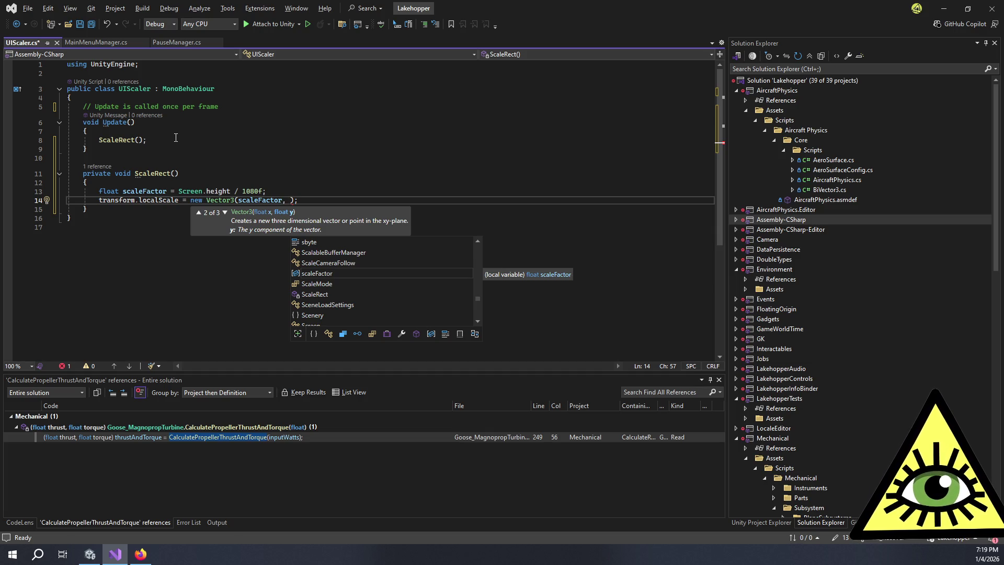
pyautogui.write('scaleFactor, ')
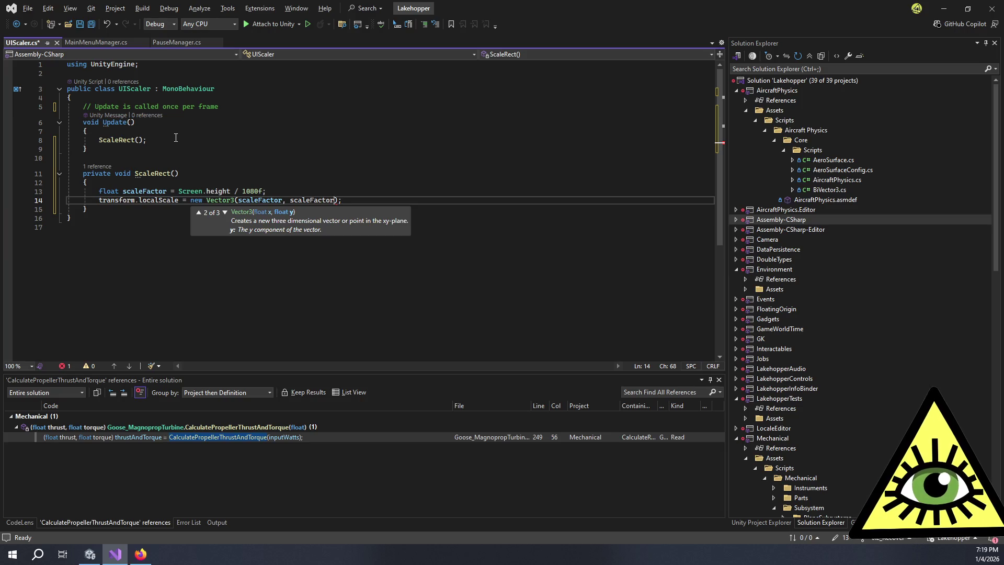
pyautogui.write('scale')
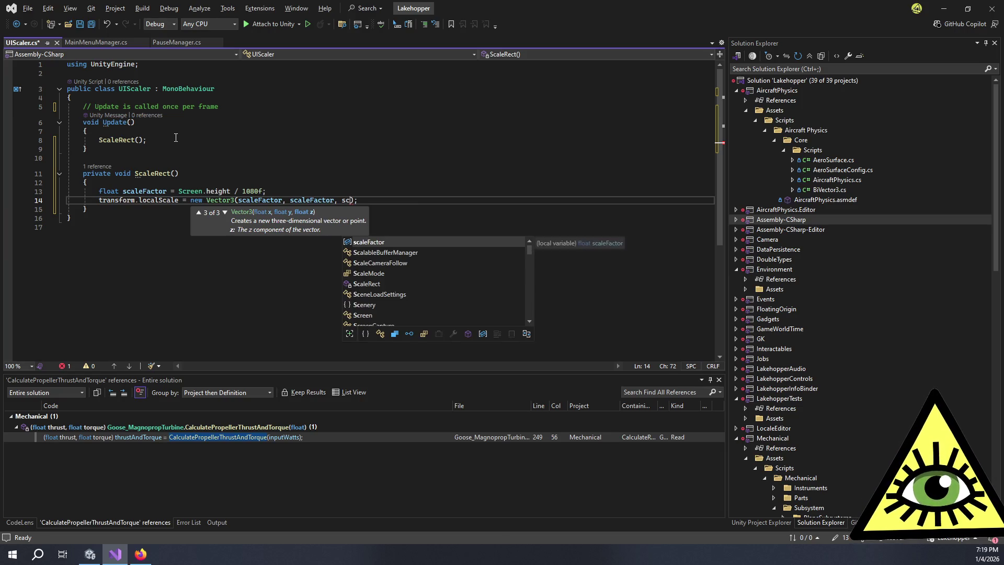
pyautogui.press('Tab')
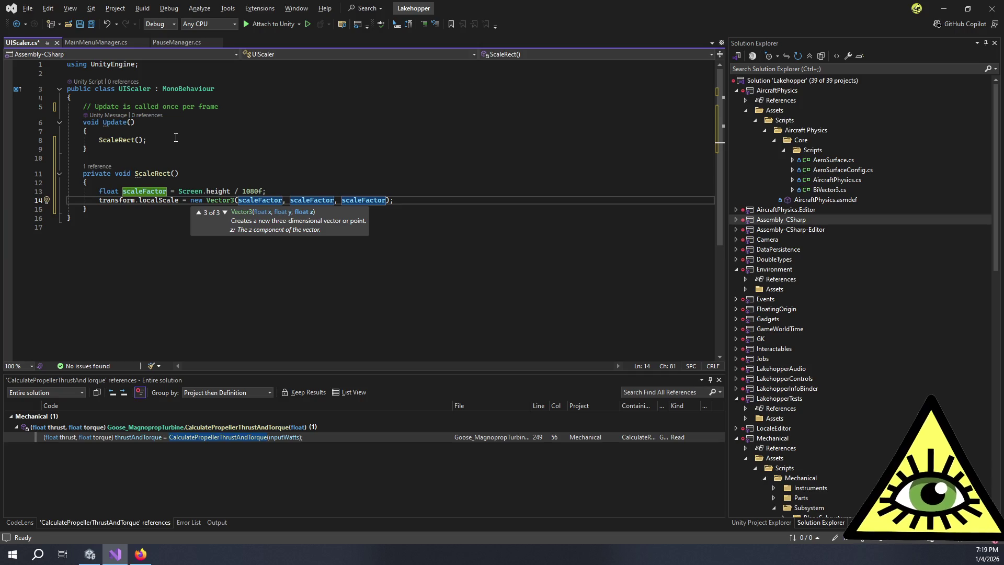
pyautogui.press('ctrl')
pyautogui.hotkey('ctrl', 's')
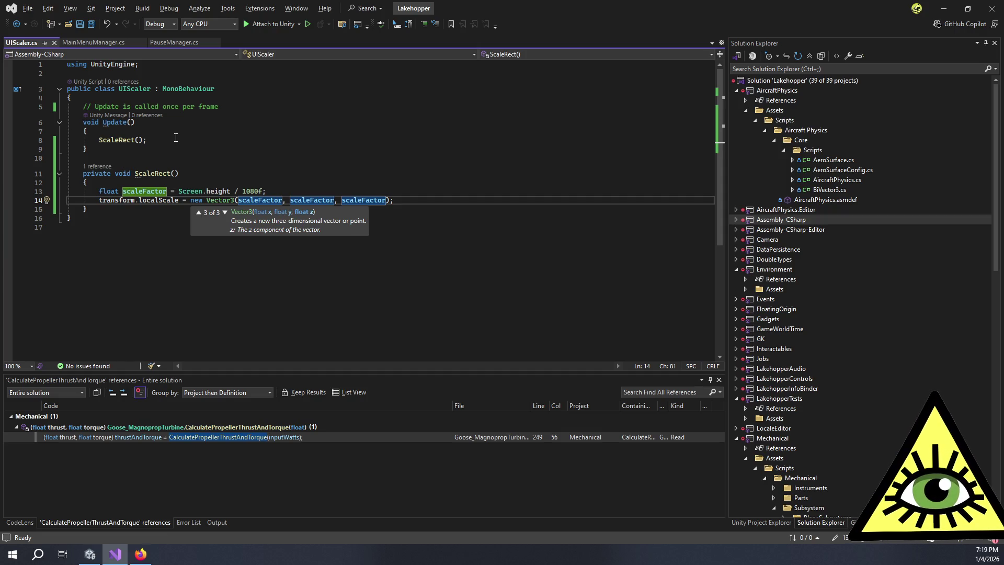
pyautogui.hotkey('alt', 'Tab')
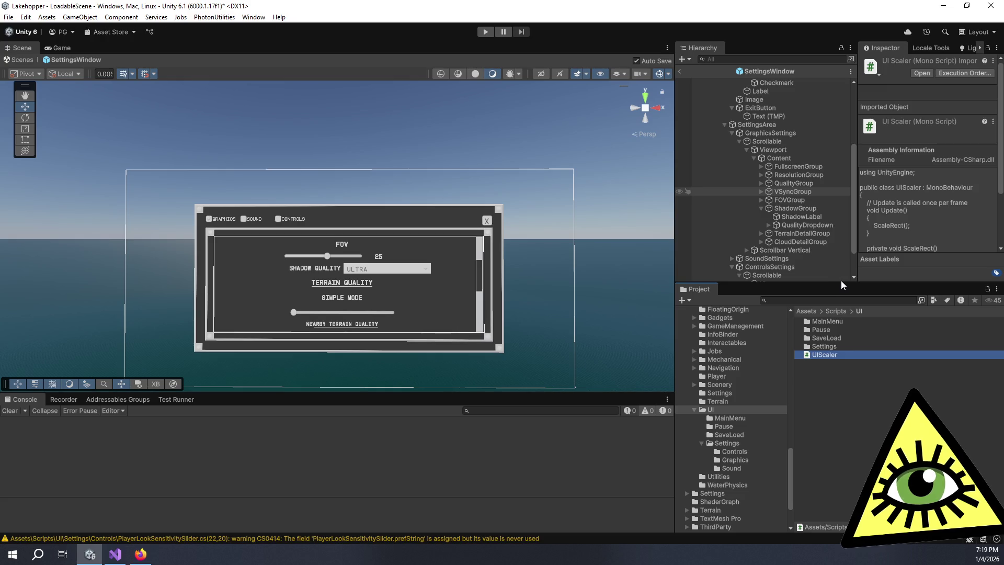
# Attach the UIScaler script to the graphics Content and controls Vertical objects
pyautogui.moveTo(843, 283); pyautogui.dragTo(859, 361)
pyautogui.click(800, 205)
pyautogui.scroll(-5, 894, 202)
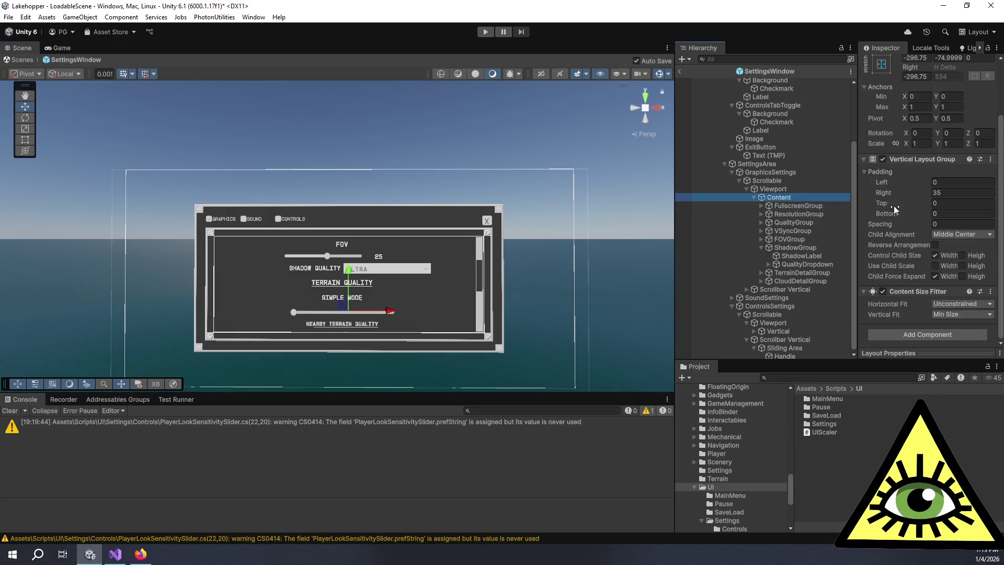
pyautogui.moveTo(825, 432); pyautogui.dragTo(911, 288)
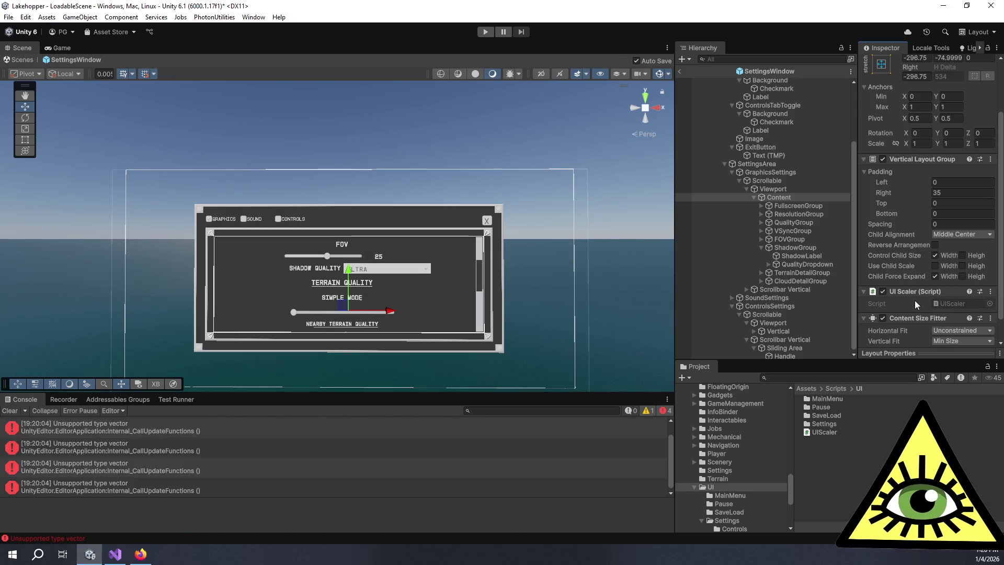
pyautogui.click(10, 412)
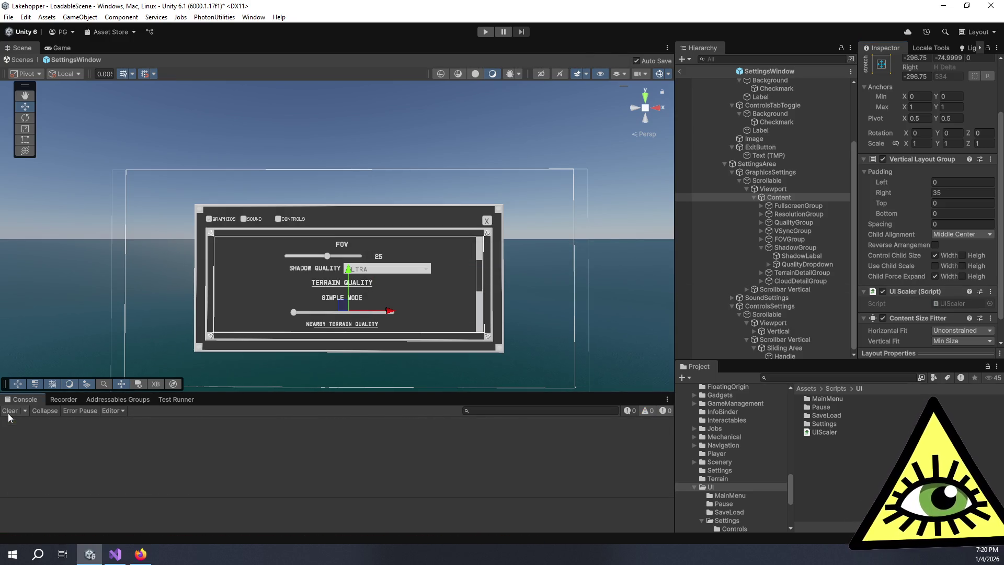
pyautogui.click(798, 331)
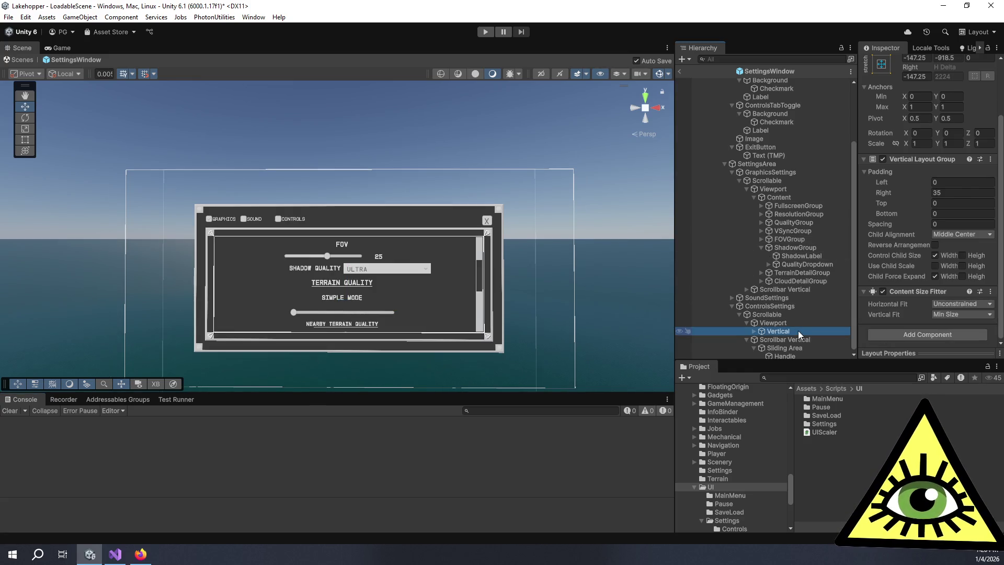
pyautogui.moveTo(798, 330)
pyautogui.mouseDown()
pyautogui.moveTo(862, 409)
pyautogui.moveTo(828, 430)
pyautogui.moveTo(911, 283)
pyautogui.mouseUp()
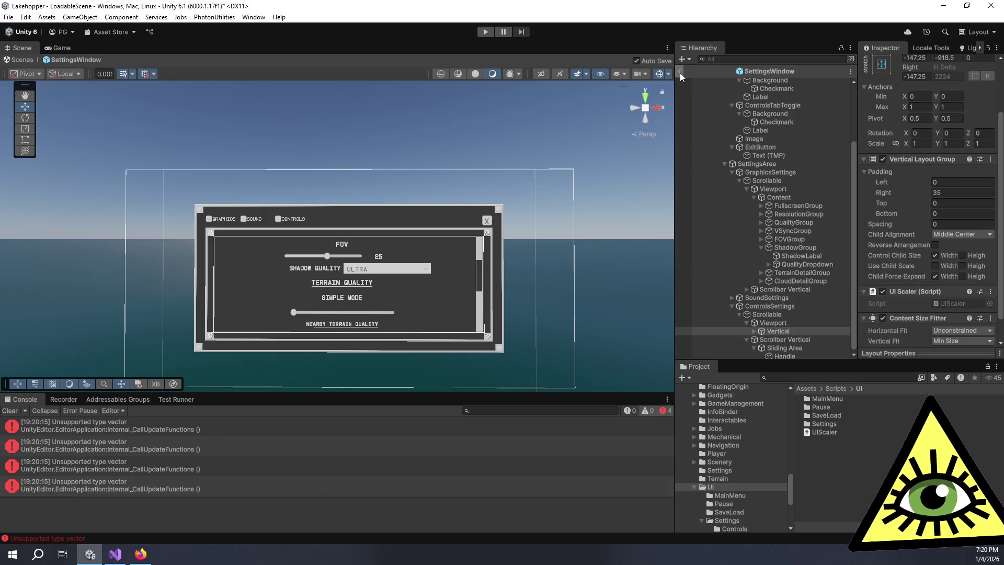
# Exit the settings prefab back to the scene and show the Game view
pyautogui.click(680, 74)
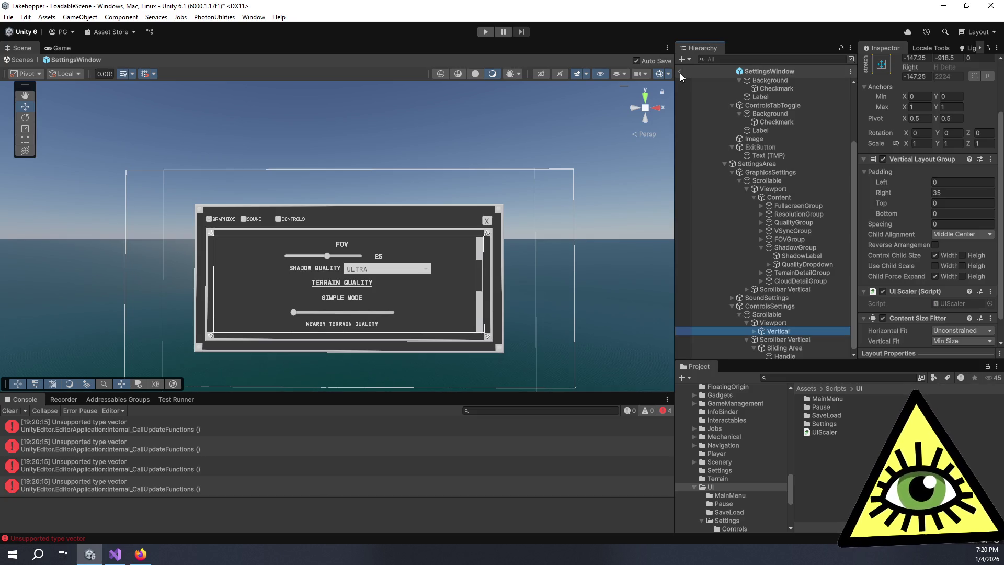
pyautogui.click(680, 73)
pyautogui.click(58, 47)
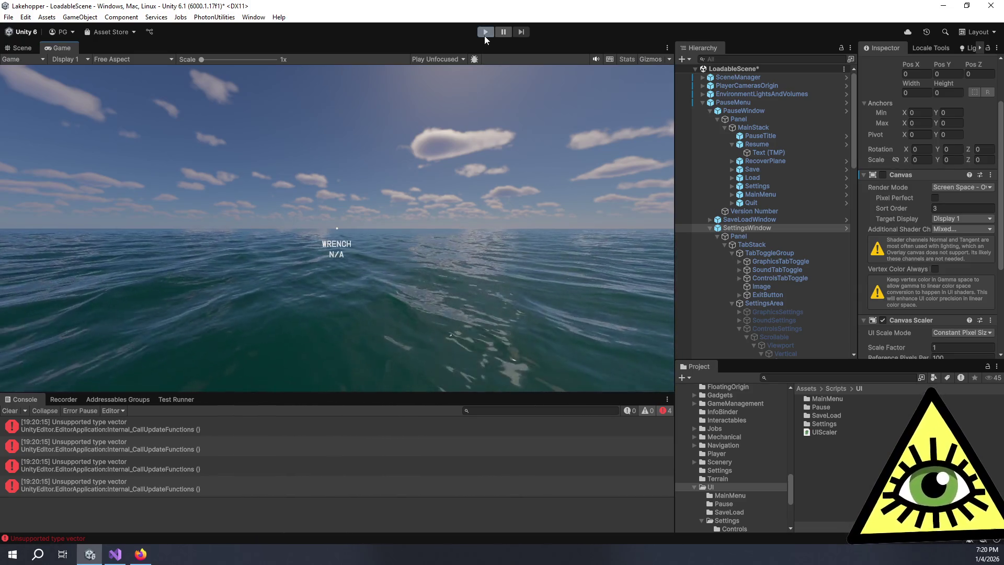
# Play the game, open Settings from the pause menu, resize the Game view, then stop
pyautogui.click(484, 36)
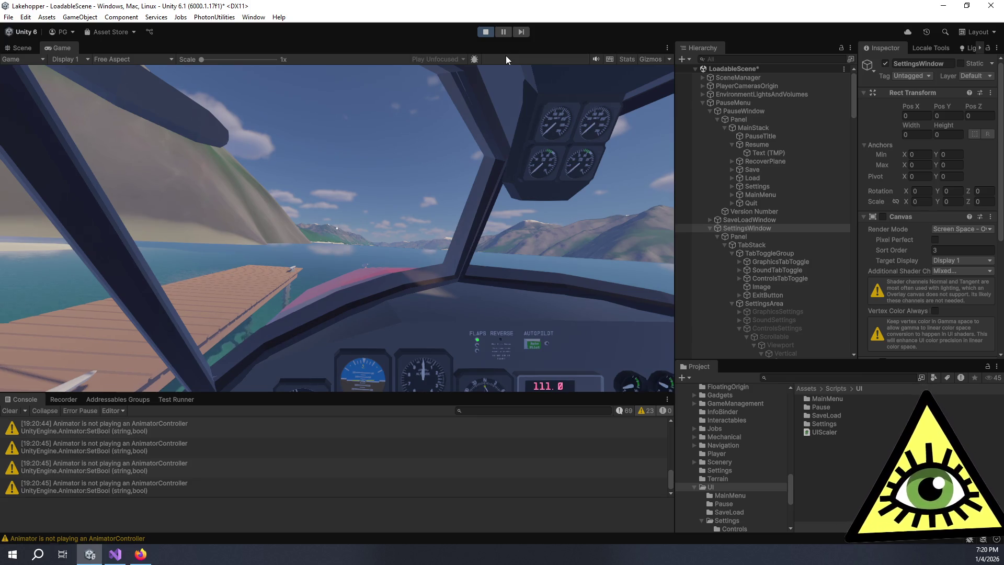
pyautogui.click(467, 259)
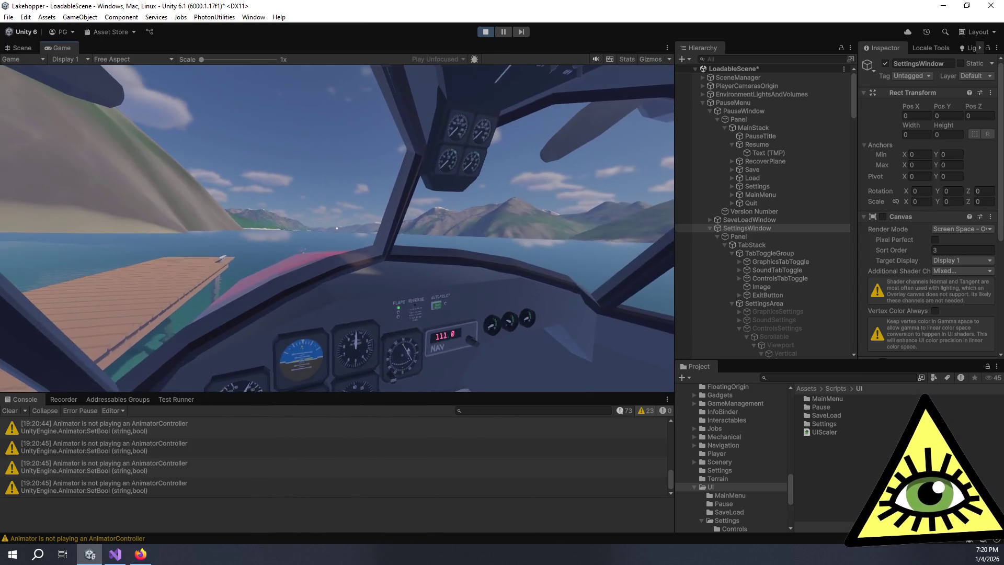
pyautogui.press('Escape')
pyautogui.click(344, 264)
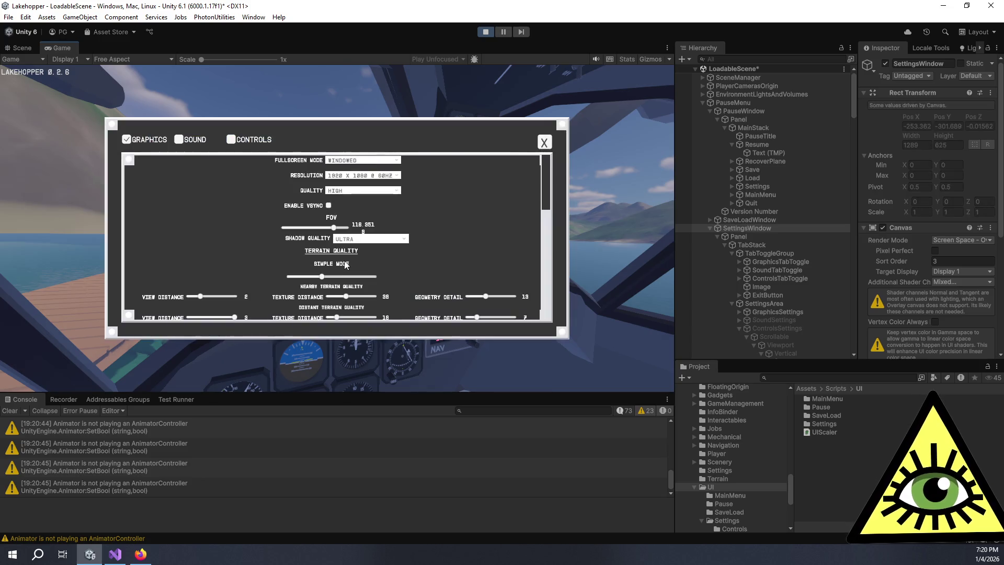
pyautogui.moveTo(431, 395)
pyautogui.mouseDown()
pyautogui.moveTo(421, 324)
pyautogui.moveTo(422, 521)
pyautogui.moveTo(425, 467)
pyautogui.moveTo(457, 395)
pyautogui.moveTo(460, 355)
pyautogui.moveTo(466, 471)
pyautogui.moveTo(473, 360)
pyautogui.moveTo(473, 506)
pyautogui.moveTo(470, 468)
pyautogui.moveTo(476, 495)
pyautogui.moveTo(504, 329)
pyautogui.moveTo(508, 368)
pyautogui.mouseUp()
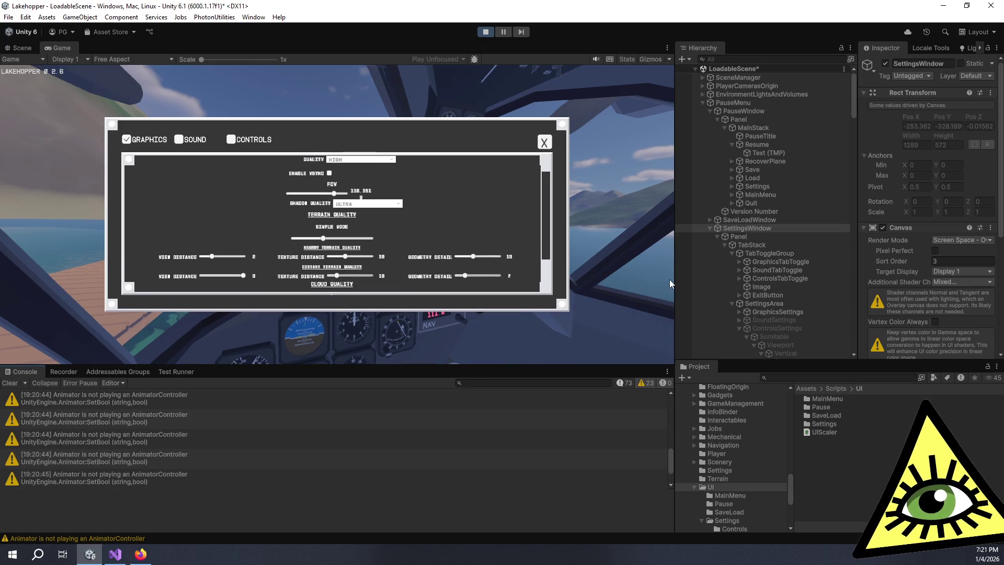
pyautogui.moveTo(674, 281)
pyautogui.mouseDown()
pyautogui.moveTo(495, 287)
pyautogui.moveTo(624, 290)
pyautogui.mouseUp()
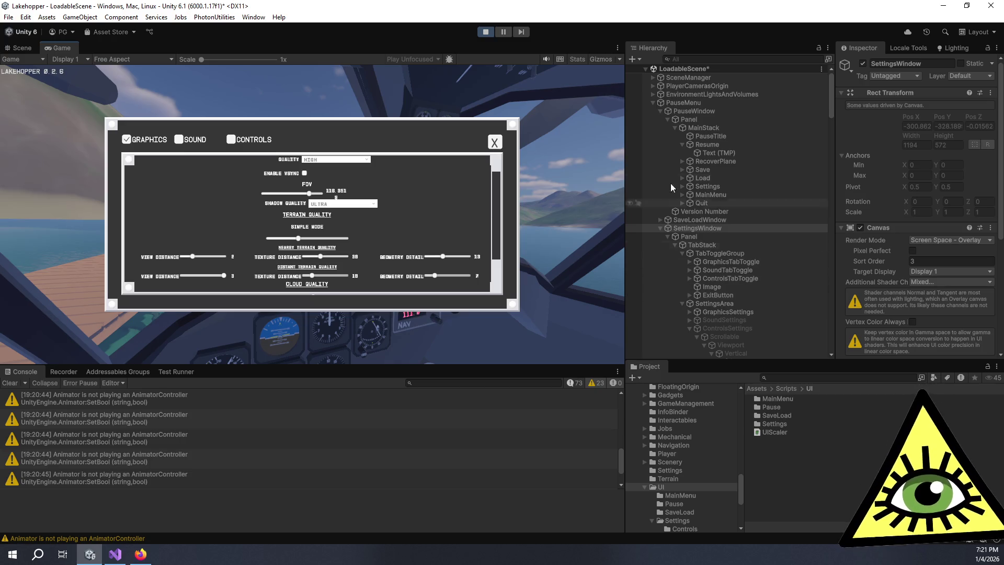
pyautogui.click(484, 32)
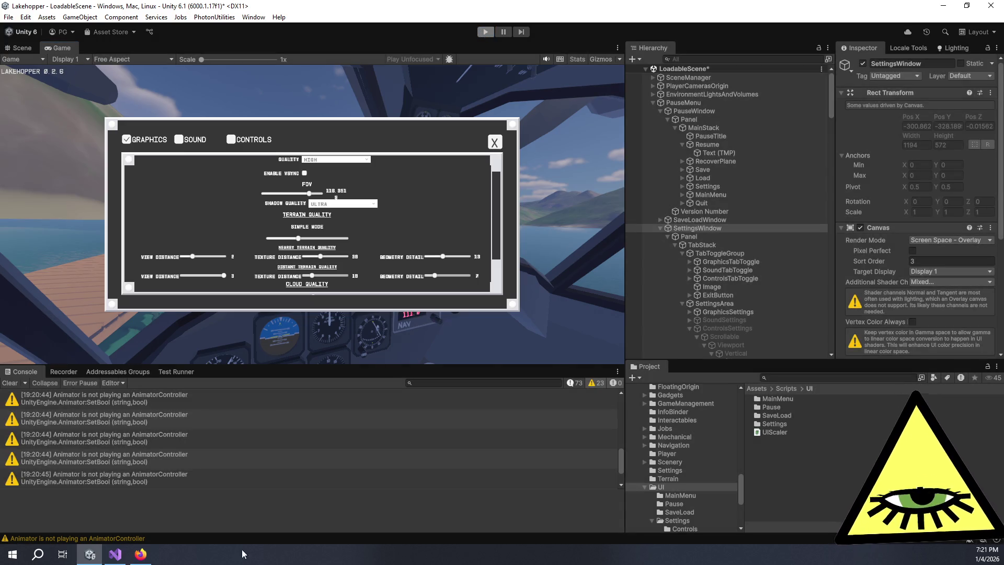
# Change the scale factor to Screen.width / 1920f and save UIScaler.cs
pyautogui.click(115, 555)
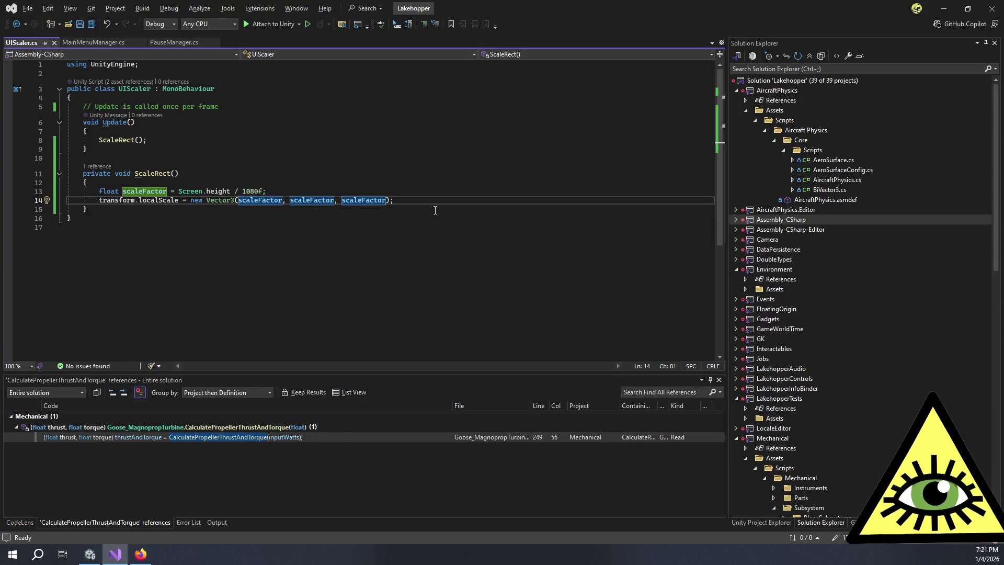
pyautogui.click(301, 193)
pyautogui.doubleClick(229, 191)
pyautogui.write('wid')
pyautogui.press('Tab')
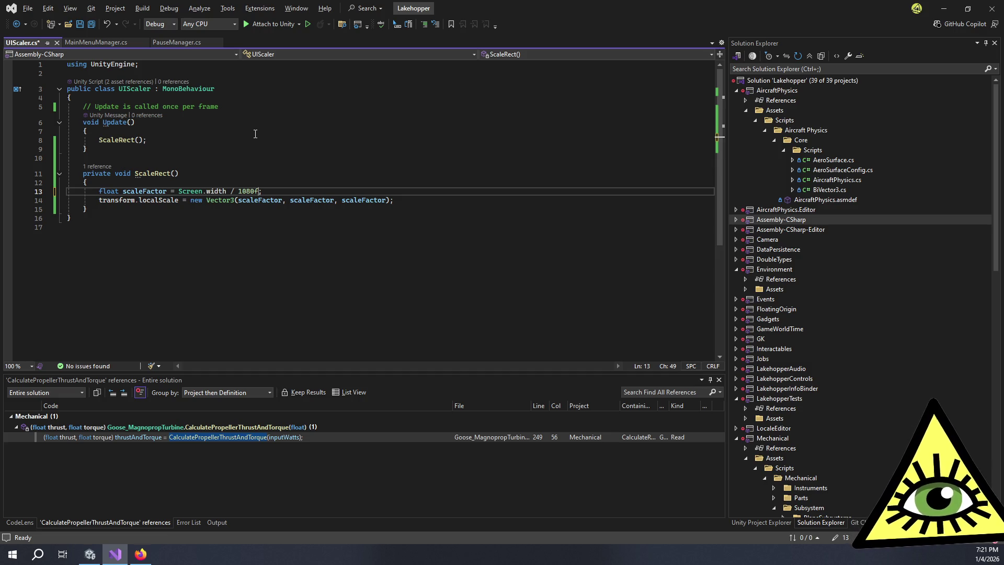
pyautogui.press('BackSpace')
pyautogui.press('BackSpace')
pyautogui.write('920')
pyautogui.hotkey('ctrl', 's')
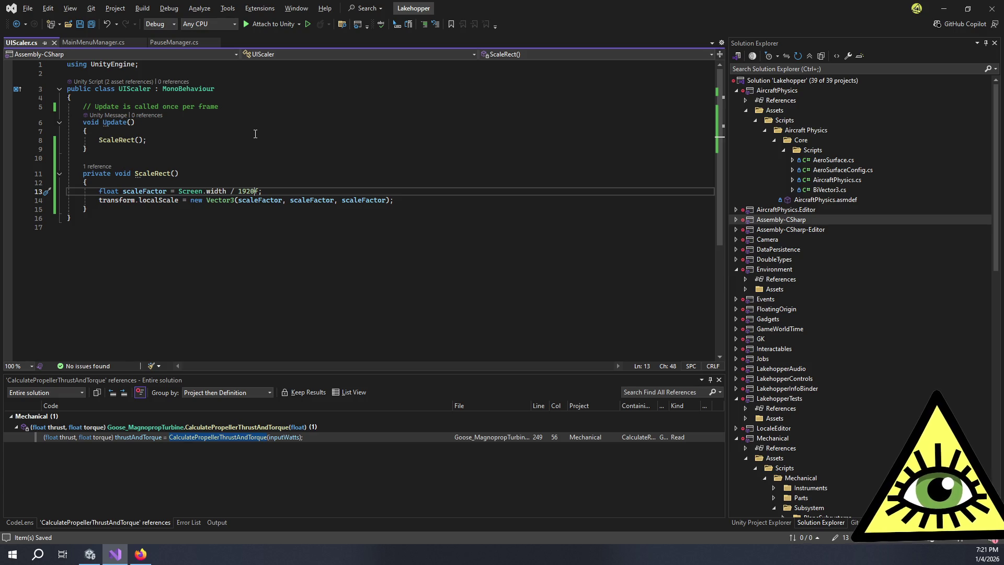
pyautogui.hotkey('alt', 'Tab')
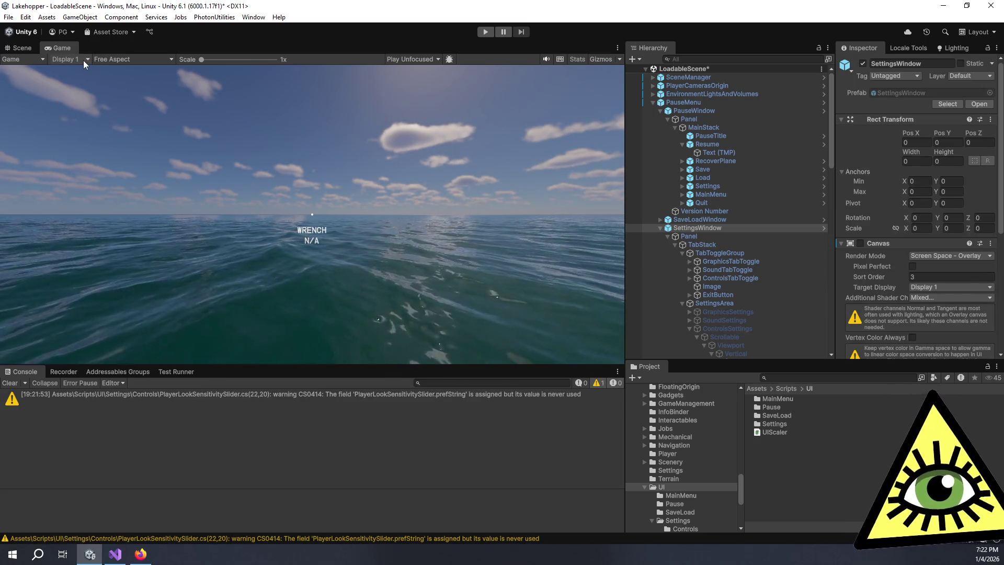
# Play the game, open its Settings window, and resize the Game view to test scaling
pyautogui.click(486, 32)
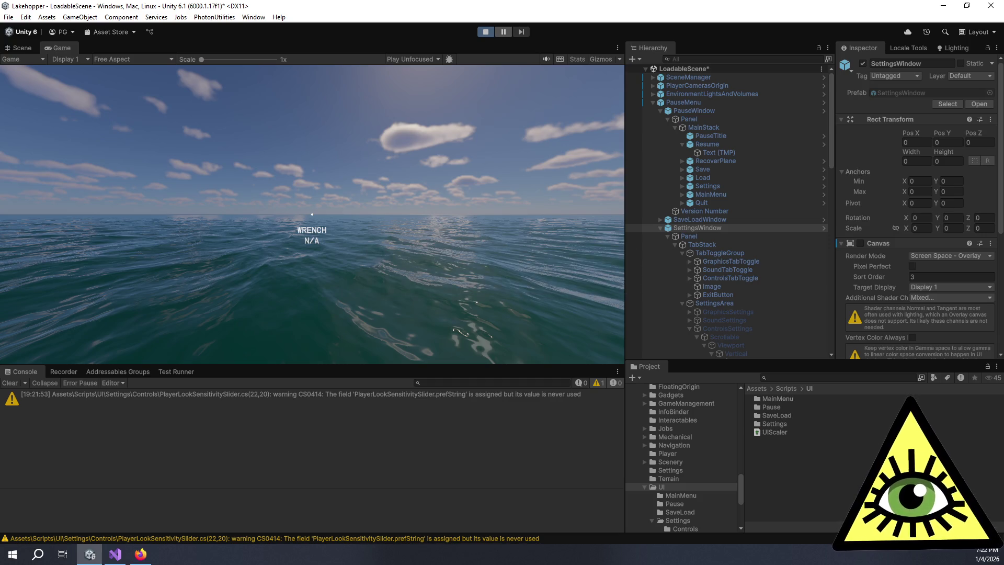
pyautogui.click(559, 213)
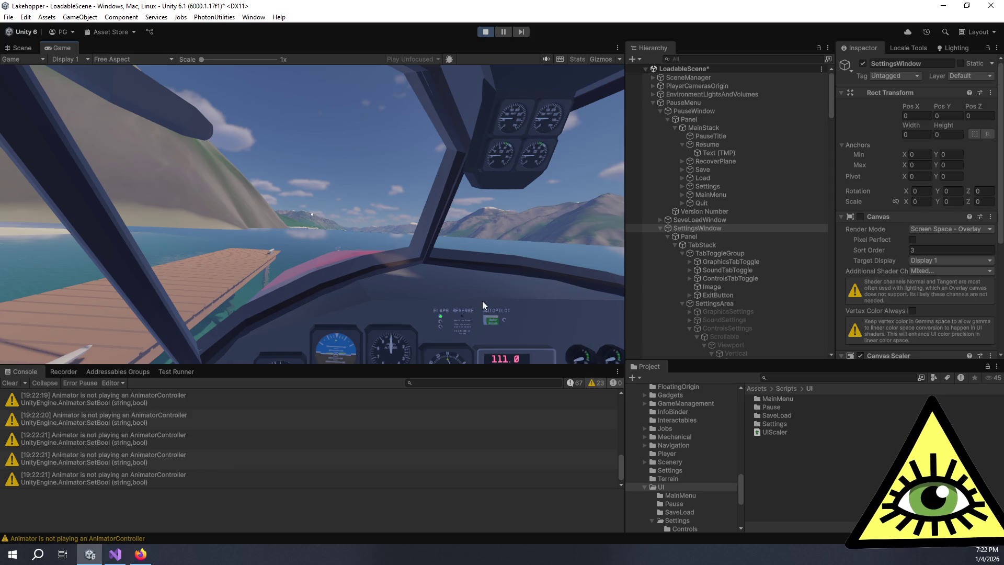
pyautogui.moveTo(627, 217)
pyautogui.mouseDown()
pyautogui.moveTo(699, 212)
pyautogui.moveTo(531, 211)
pyautogui.moveTo(809, 207)
pyautogui.moveTo(651, 217)
pyautogui.mouseUp()
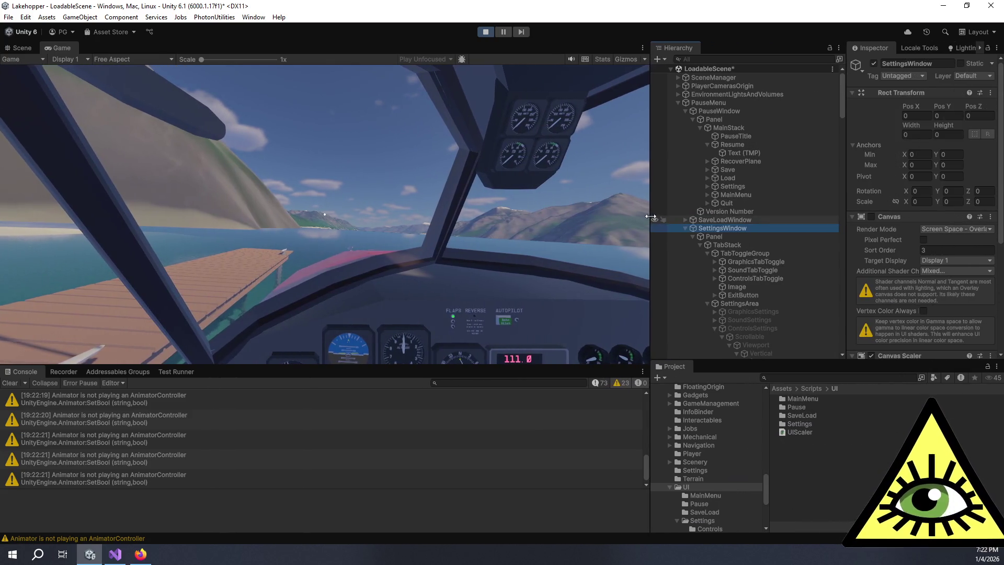
pyautogui.click(379, 137)
pyautogui.press('Escape')
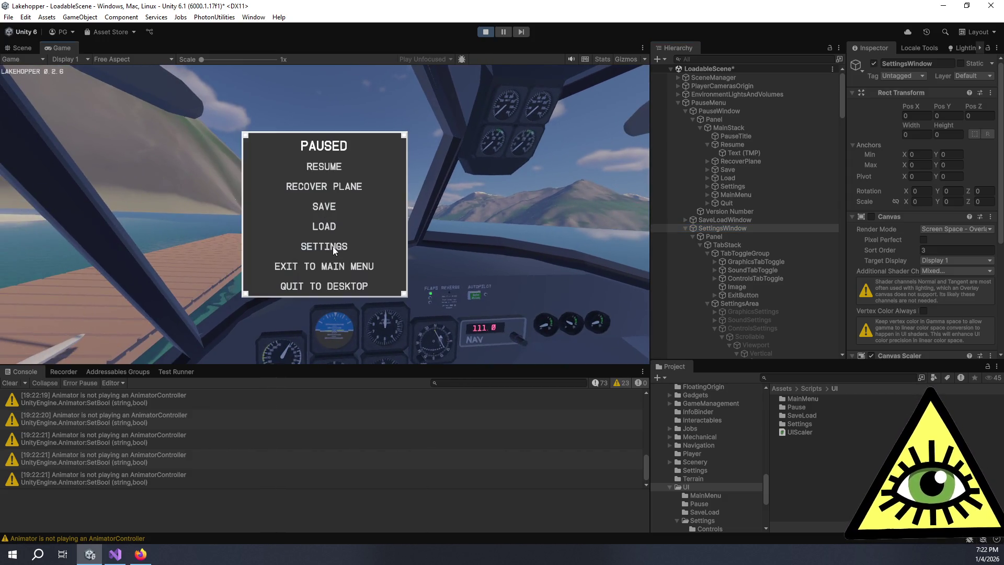
pyautogui.click(333, 246)
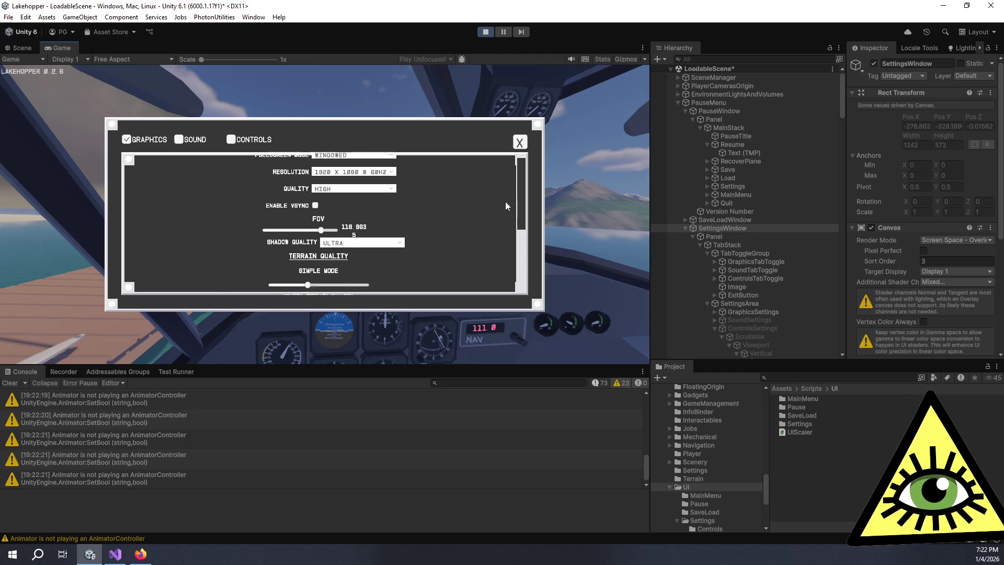
pyautogui.scroll(-3, 480, 209)
pyautogui.moveTo(438, 364)
pyautogui.mouseDown()
pyautogui.moveTo(438, 439)
pyautogui.moveTo(438, 333)
pyautogui.moveTo(438, 399)
pyautogui.mouseUp()
pyautogui.moveTo(649, 282)
pyautogui.mouseDown()
pyautogui.moveTo(756, 279)
pyautogui.moveTo(491, 277)
pyautogui.moveTo(751, 271)
pyautogui.moveTo(523, 277)
pyautogui.moveTo(790, 280)
pyautogui.moveTo(633, 277)
pyautogui.mouseUp()
# Set the Game view to Full HD (1920x1080) and select the TabToggleGroup object
pyautogui.click(107, 60)
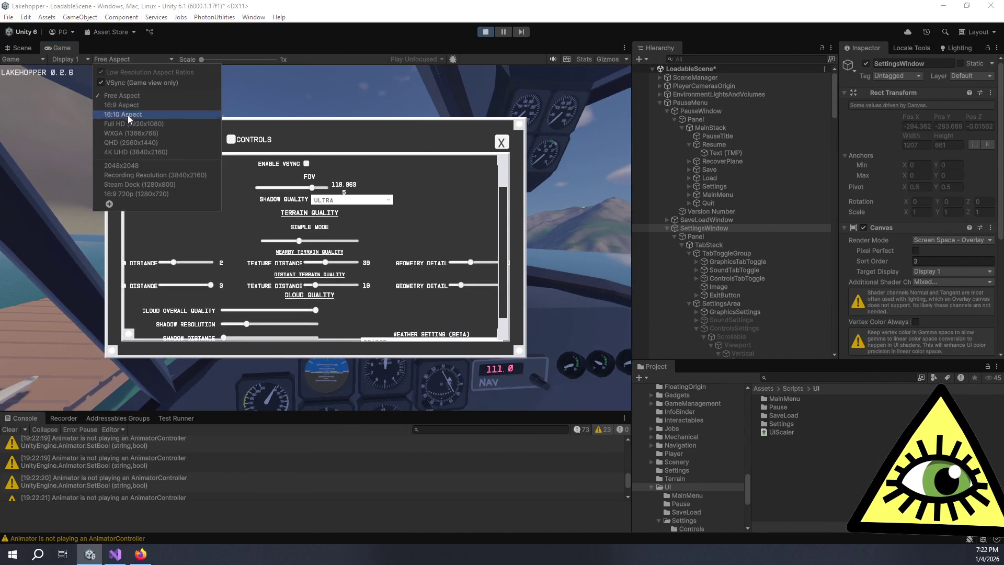
pyautogui.click(133, 125)
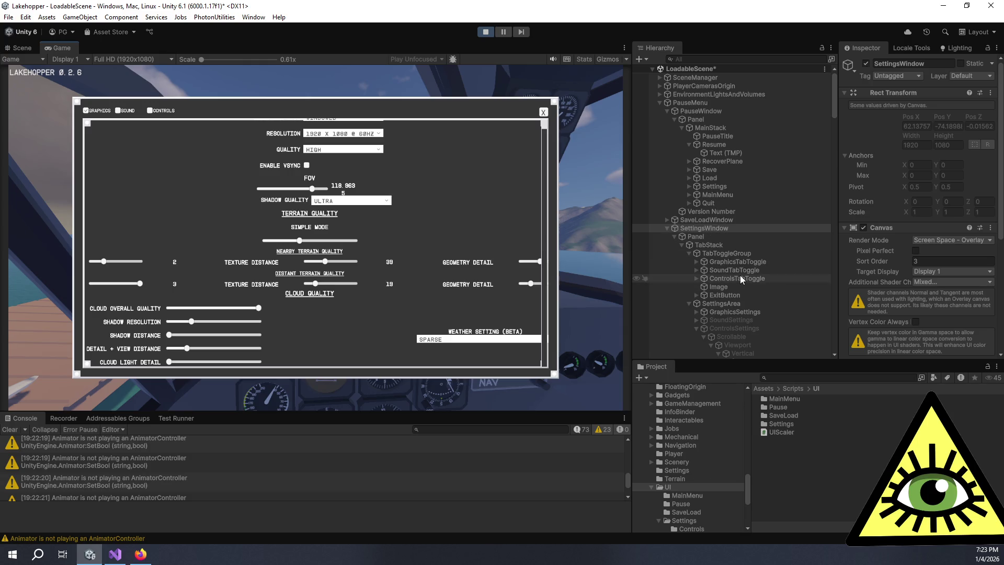
pyautogui.click(723, 252)
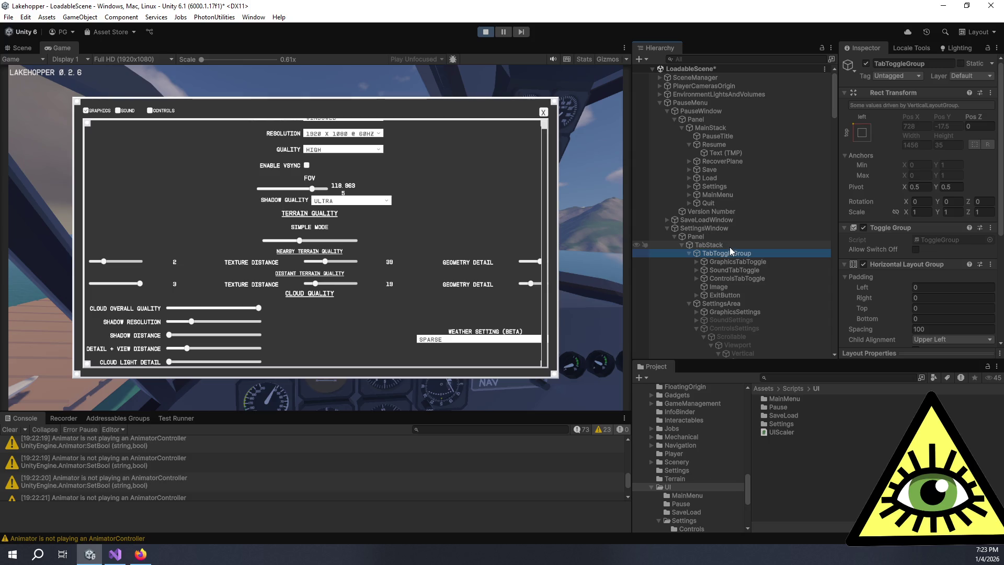
# Expand GraphicsSettings and Scrollable, then frame the Scrollable panel in the Scene view
pyautogui.click(725, 311)
pyautogui.click(697, 311)
pyautogui.scroll(-5, 715, 297)
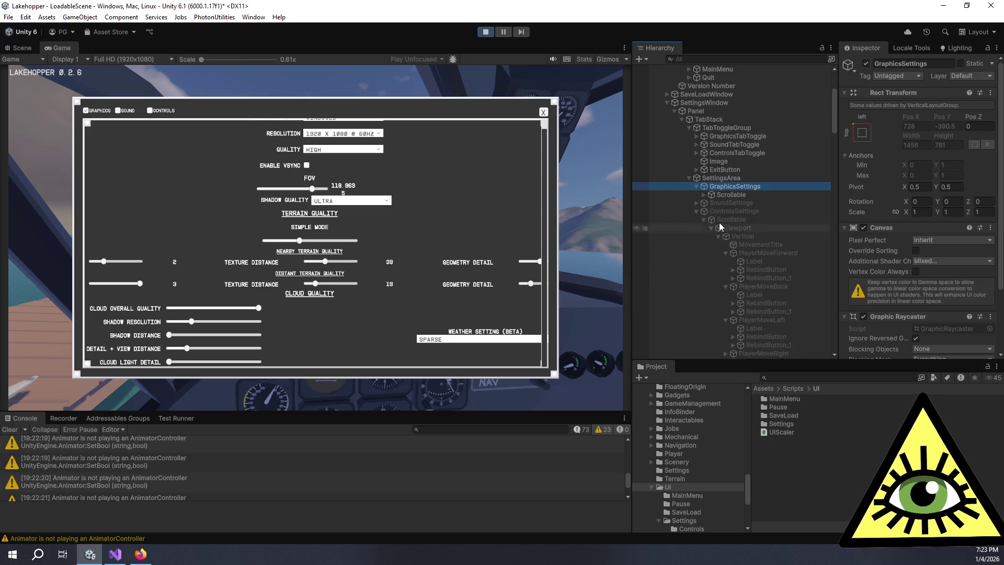
pyautogui.click(716, 194)
pyautogui.click(704, 194)
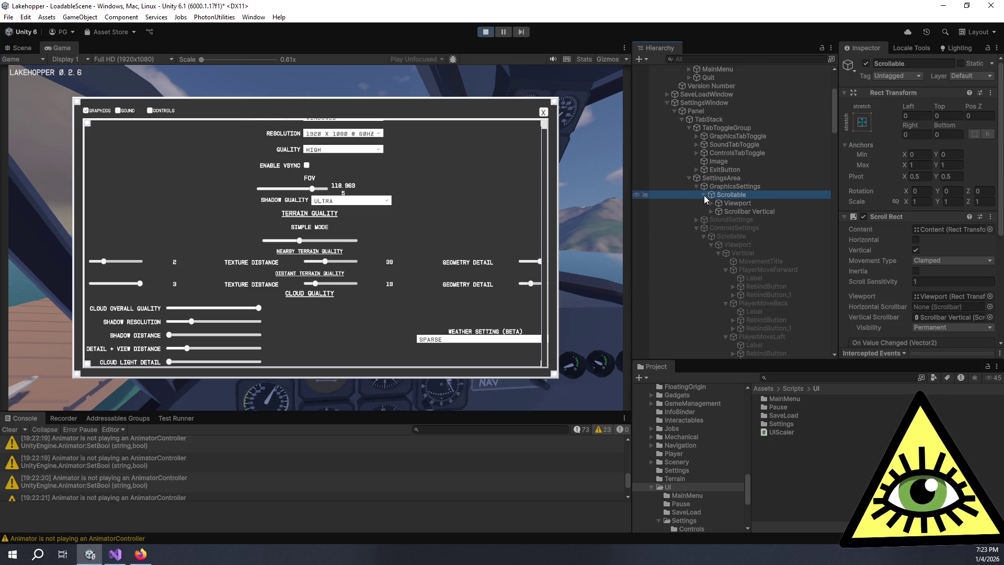
pyautogui.click(20, 48)
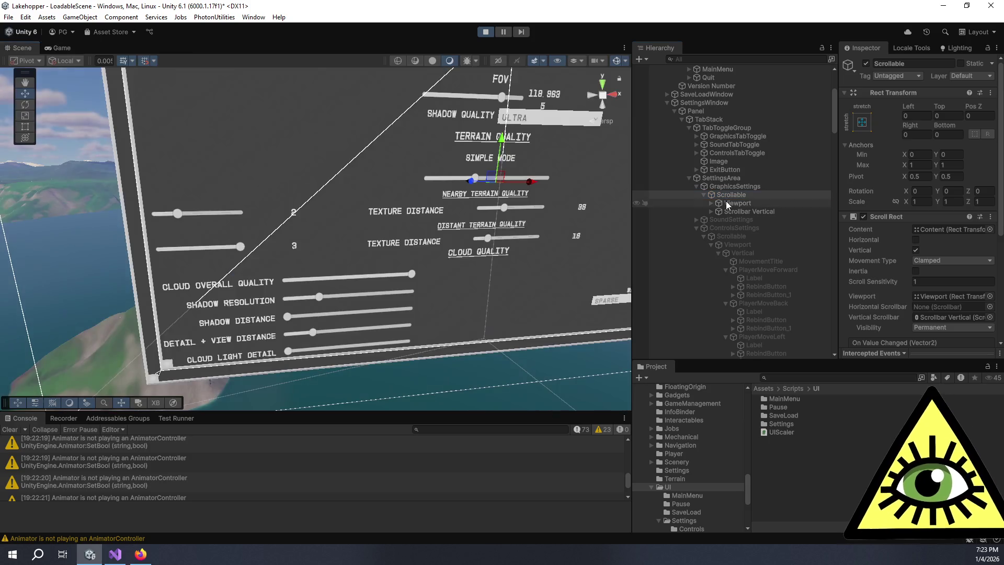
pyautogui.doubleClick(730, 194)
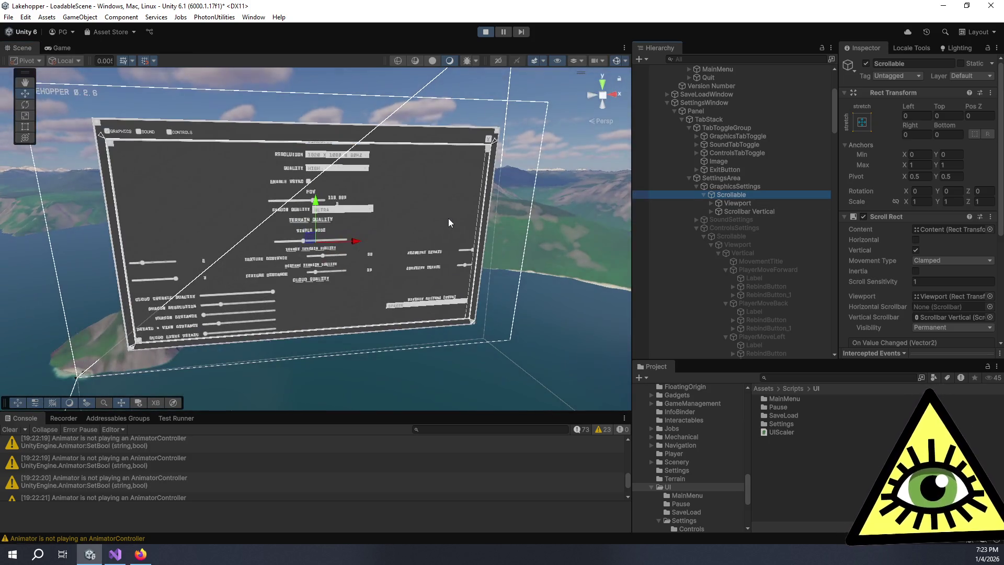
# Select the Content object under Viewport to inspect its UI Scaler and Content Size Fitter
pyautogui.click(737, 203)
pyautogui.scroll(-3, 858, 251)
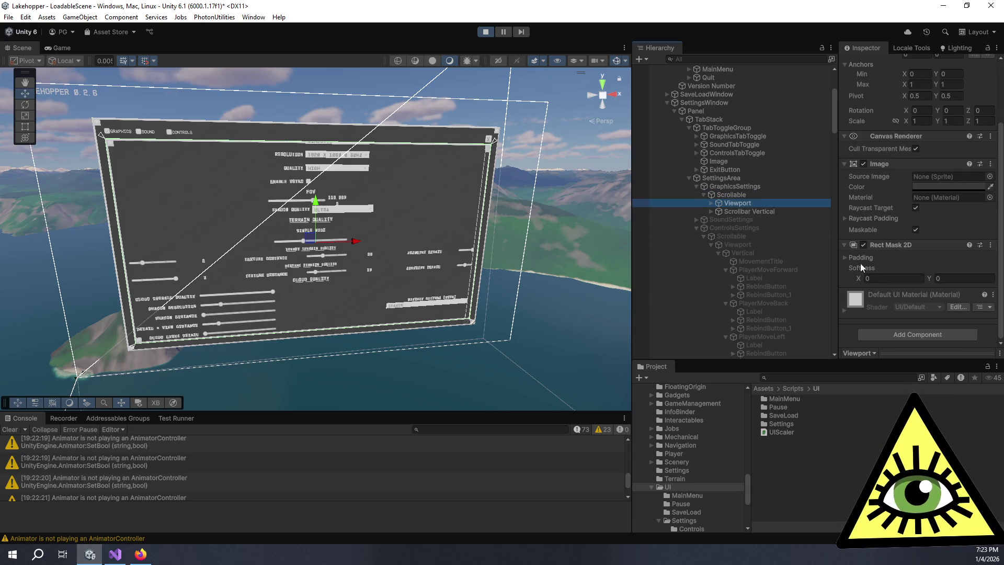
pyautogui.click(771, 209)
pyautogui.click(711, 203)
pyautogui.click(738, 211)
pyautogui.scroll(-1, 890, 243)
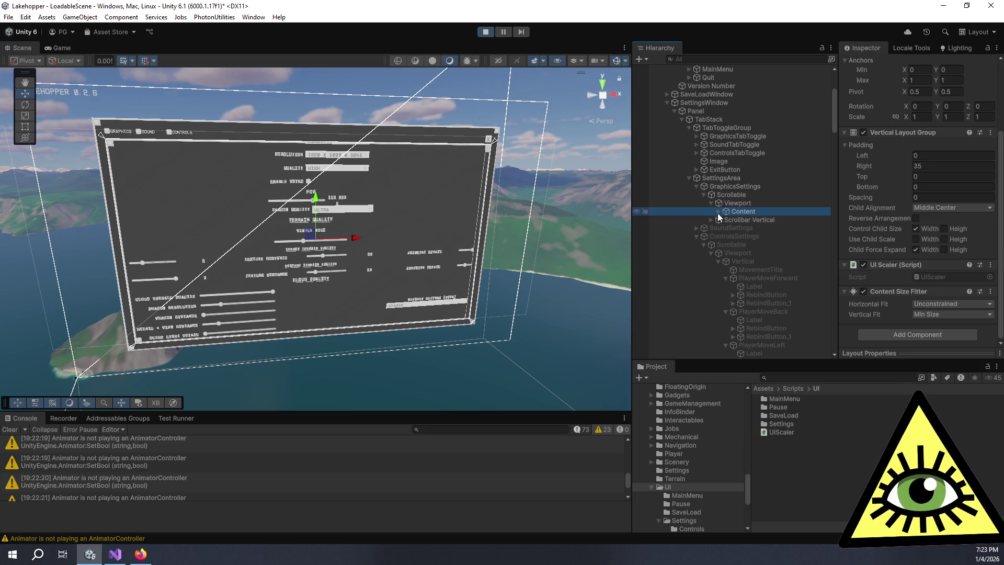
pyautogui.scroll(3, 881, 204)
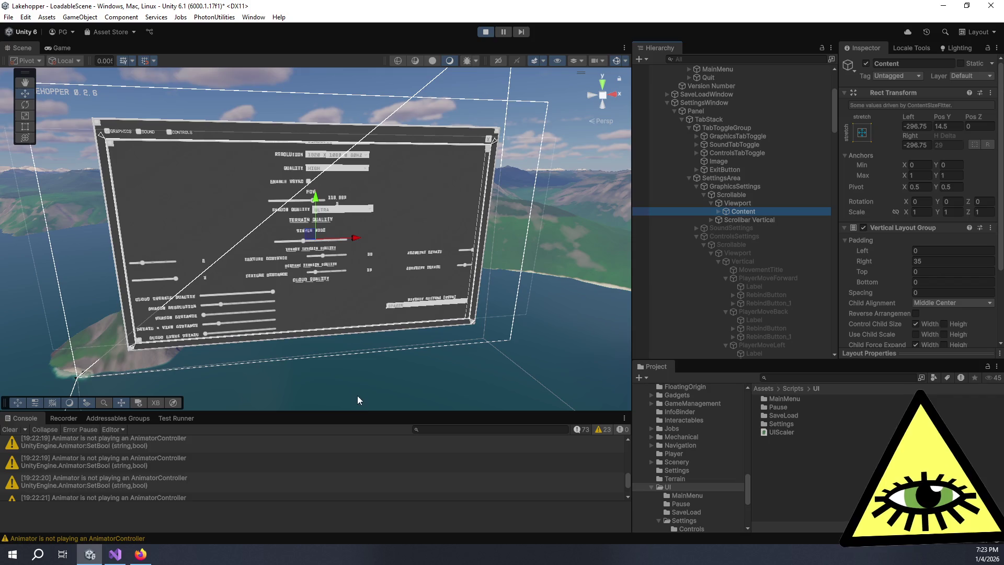
pyautogui.moveTo(358, 410); pyautogui.dragTo(376, 315)
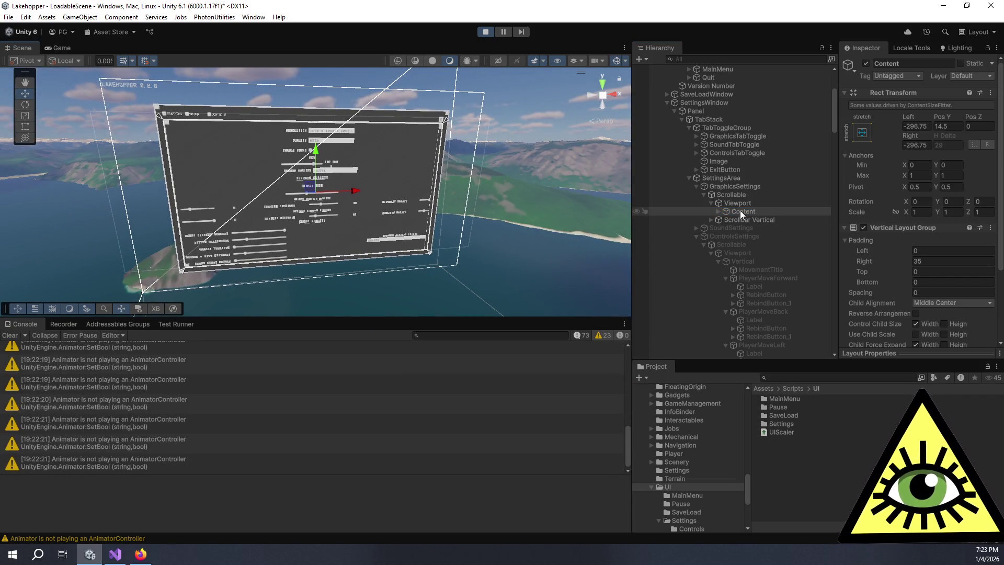
pyautogui.scroll(-3, 935, 280)
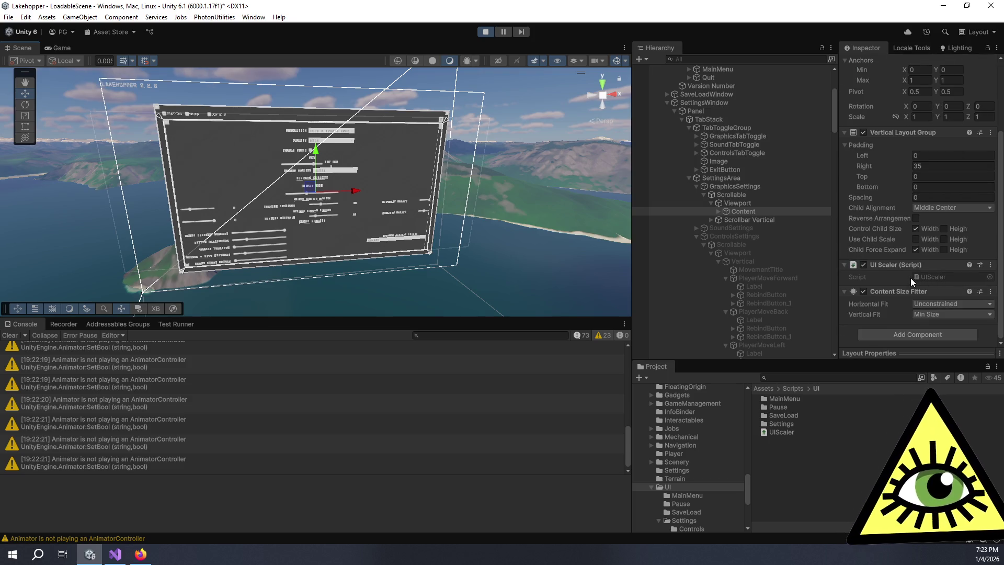
pyautogui.click(55, 50)
pyautogui.click(124, 58)
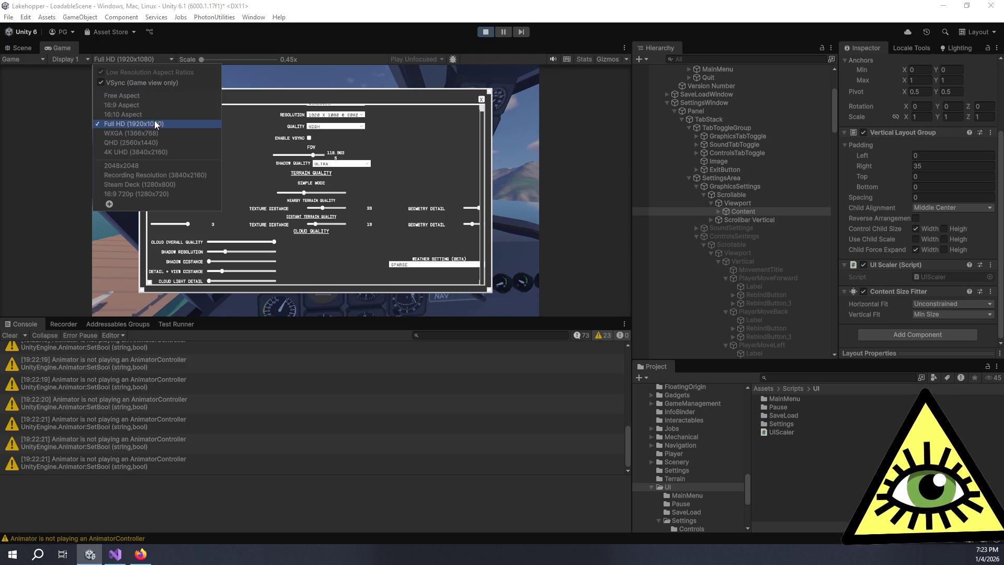
# Switch the preview to Free Aspect, resize the Game view to check scaling, then stop
pyautogui.click(150, 95)
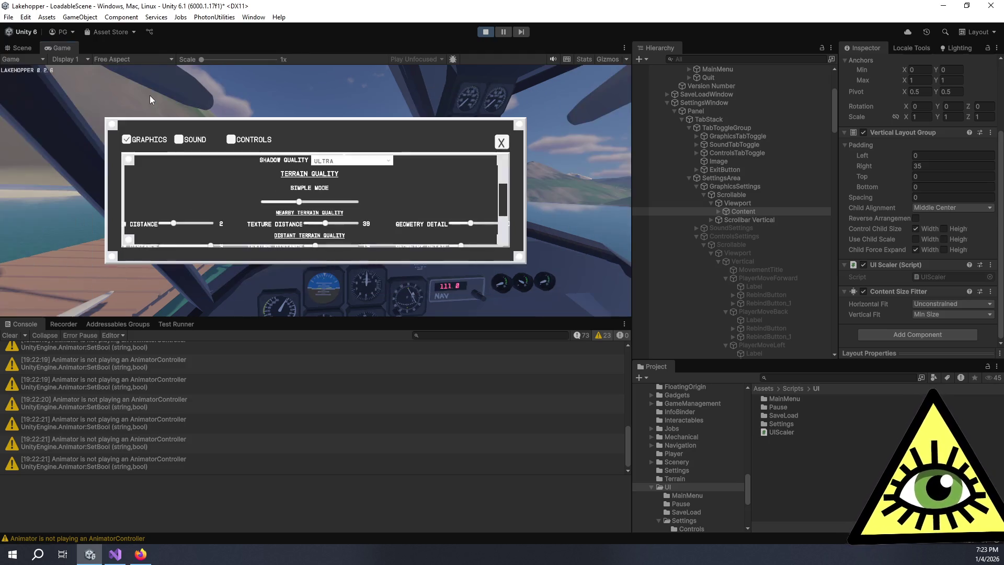
pyautogui.moveTo(535, 319); pyautogui.dragTo(560, 458)
pyautogui.scroll(3, 1003, 225)
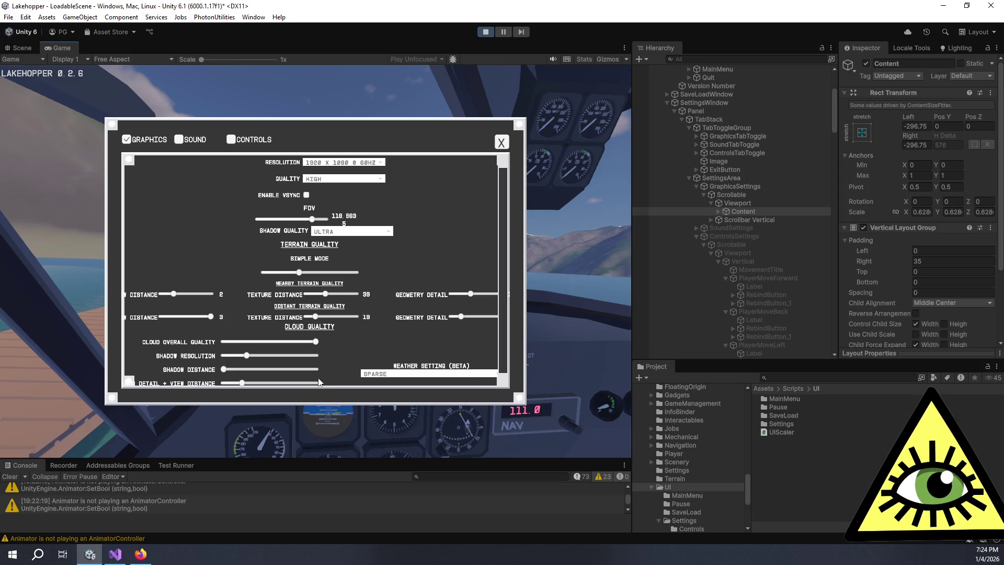
pyautogui.moveTo(634, 312)
pyautogui.mouseDown()
pyautogui.moveTo(557, 311)
pyautogui.moveTo(738, 309)
pyautogui.moveTo(688, 309)
pyautogui.mouseUp()
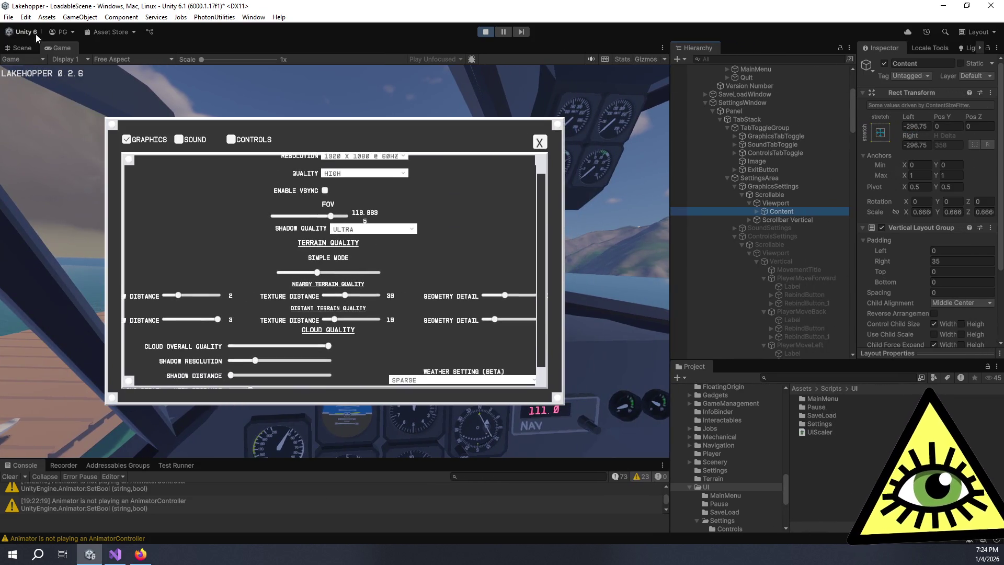
pyautogui.click(490, 33)
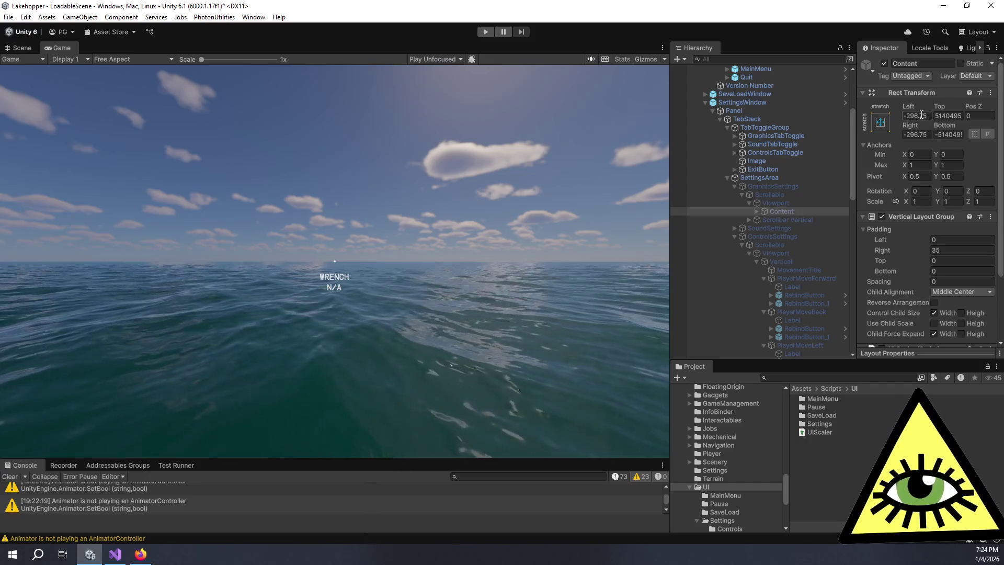
# Set the Game view to Full HD (1920x1080) and enter play mode again
pyautogui.click(929, 115)
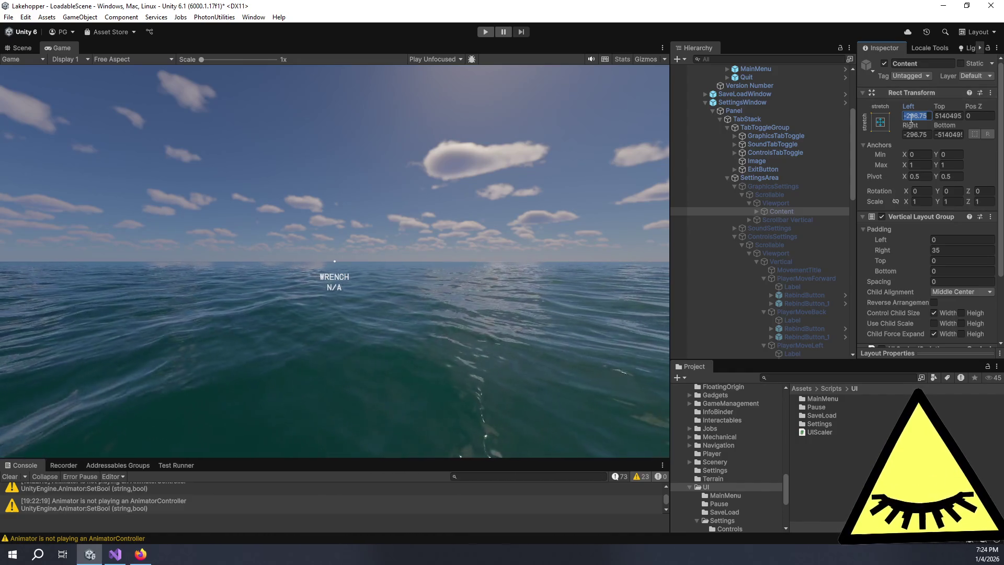
pyautogui.click(121, 57)
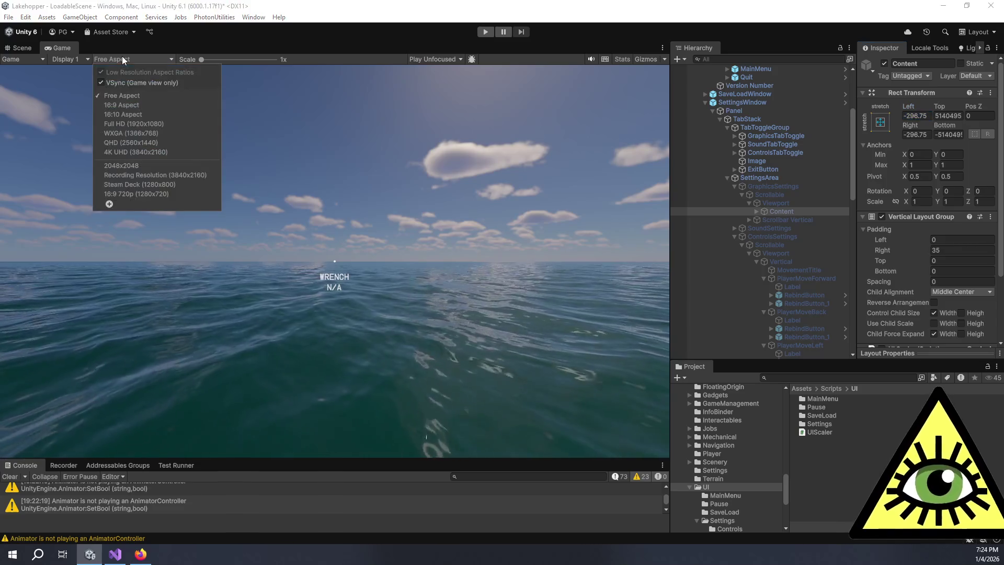
pyautogui.click(141, 120)
pyautogui.click(485, 33)
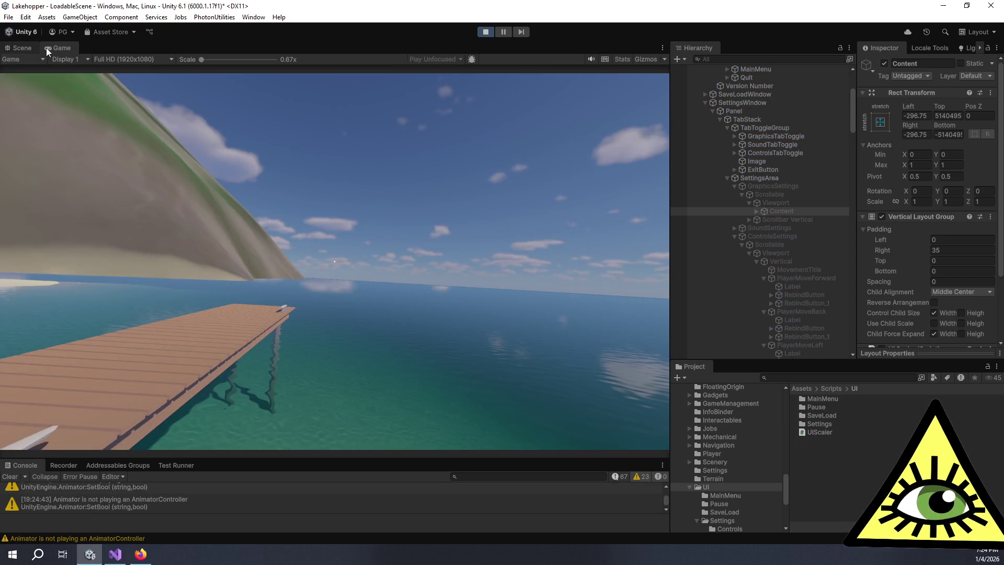
# Open the running game's settings window and set Content's Left offset to 0
pyautogui.hotkey('ctrl', '1')
pyautogui.click(54, 46)
pyautogui.press('Escape')
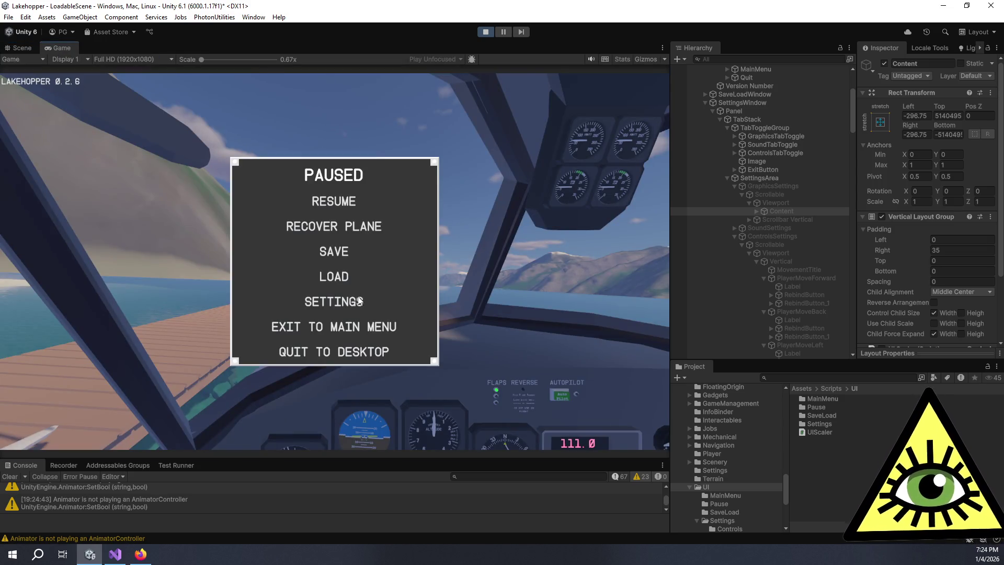
pyautogui.click(351, 301)
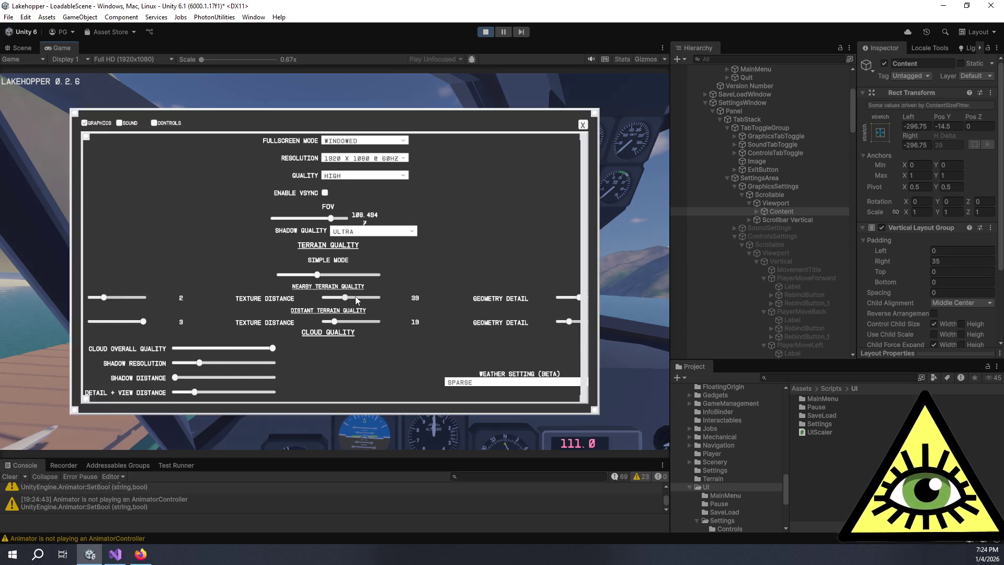
pyautogui.click(916, 126)
pyautogui.write('0')
pyautogui.press('Tab')
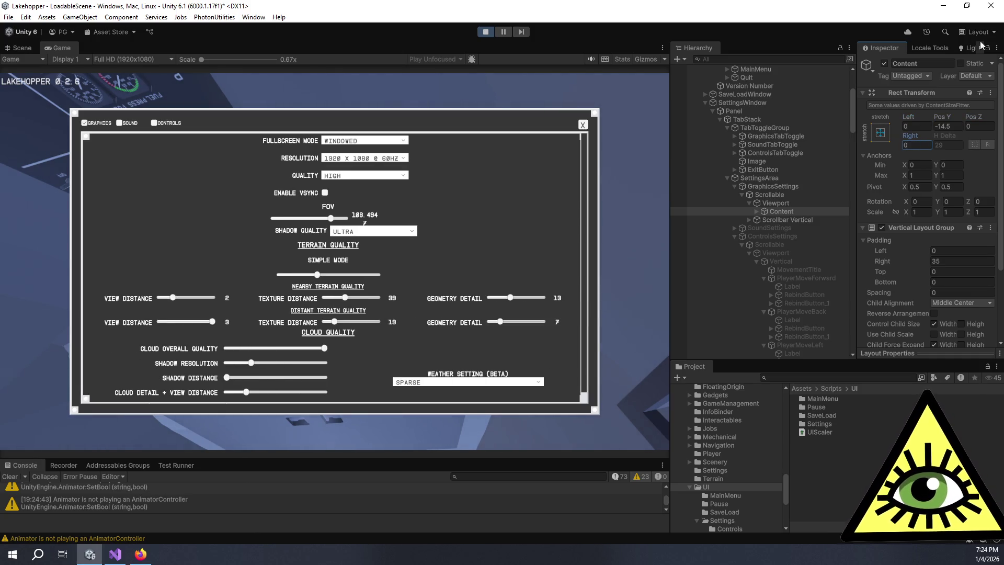
# Switch the Game view to Free Aspect and resize it narrower and wider to test scaling
pyautogui.moveTo(670, 253)
pyautogui.mouseDown()
pyautogui.moveTo(478, 257)
pyautogui.moveTo(622, 255)
pyautogui.mouseUp()
pyautogui.click(122, 59)
pyautogui.click(126, 96)
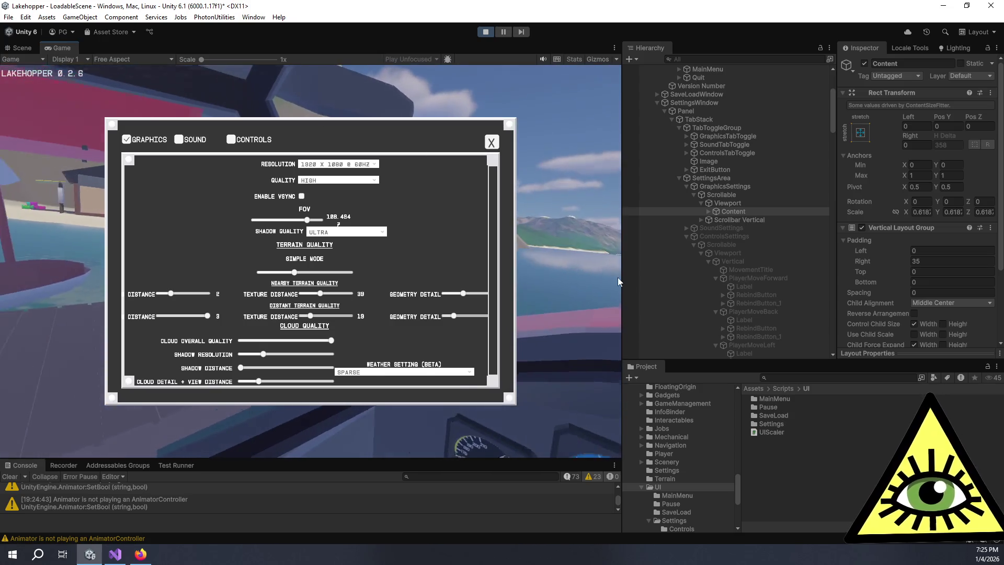
pyautogui.moveTo(621, 281)
pyautogui.mouseDown()
pyautogui.moveTo(779, 283)
pyautogui.moveTo(426, 275)
pyautogui.moveTo(868, 296)
pyautogui.moveTo(780, 313)
pyautogui.moveTo(496, 302)
pyautogui.moveTo(837, 295)
pyautogui.moveTo(696, 283)
pyautogui.moveTo(724, 283)
pyautogui.moveTo(704, 283)
pyautogui.mouseUp()
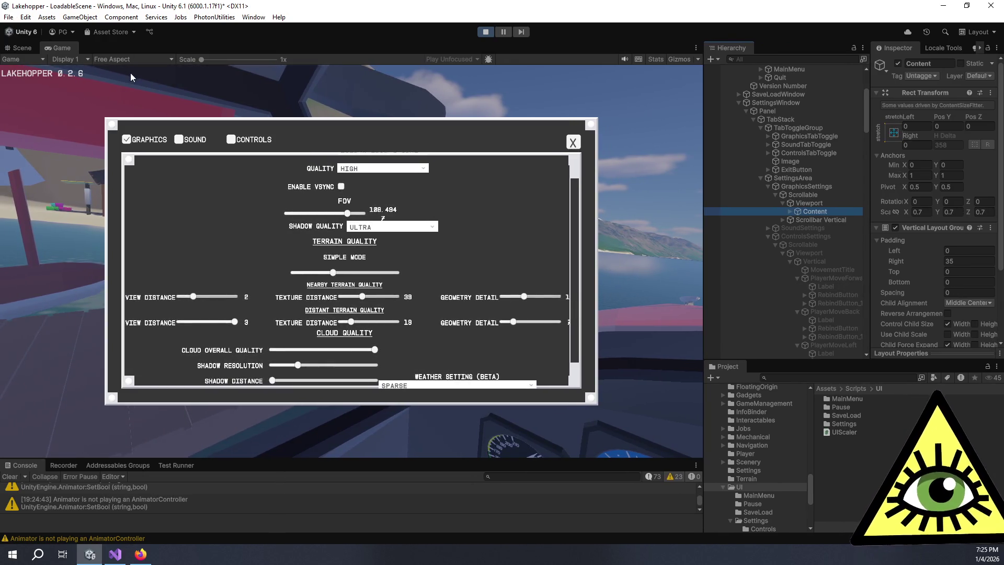
# Preview the settings window at Steam Deck (1280x800), then stop play mode
pyautogui.click(125, 60)
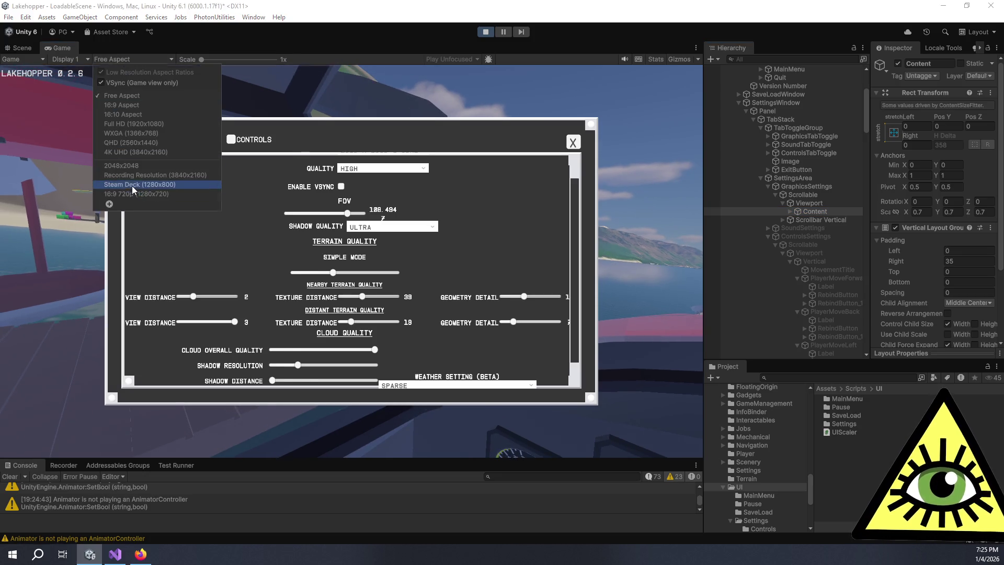
pyautogui.click(131, 186)
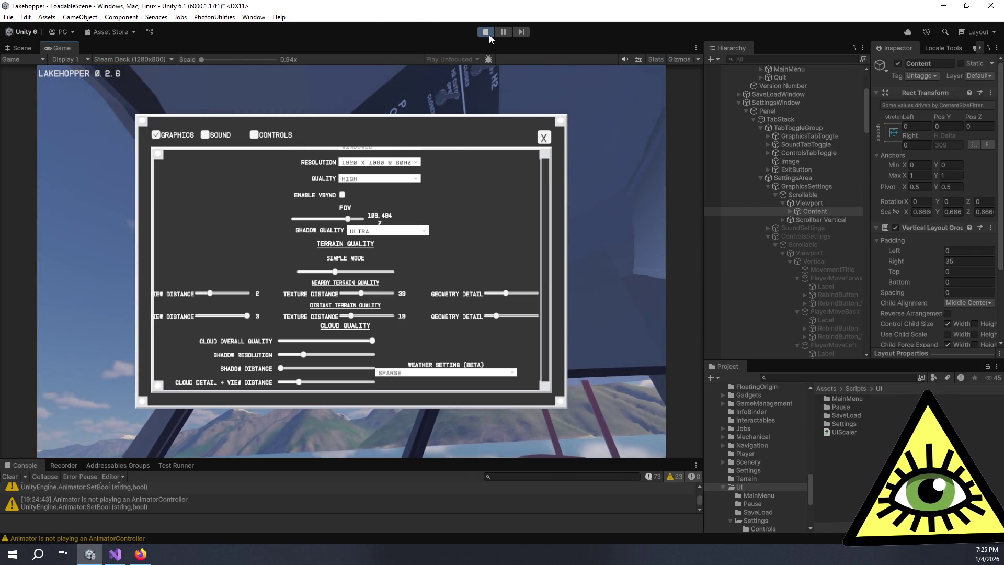
pyautogui.click(486, 32)
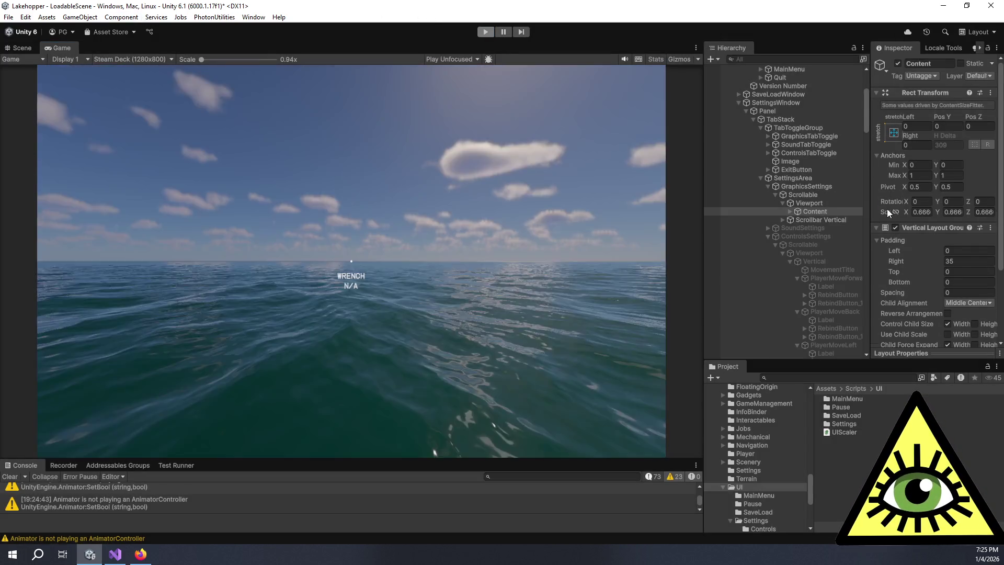
# Inspect the Viewport, Scrollable and ExitButton objects, widening the Inspector panel
pyautogui.click(832, 203)
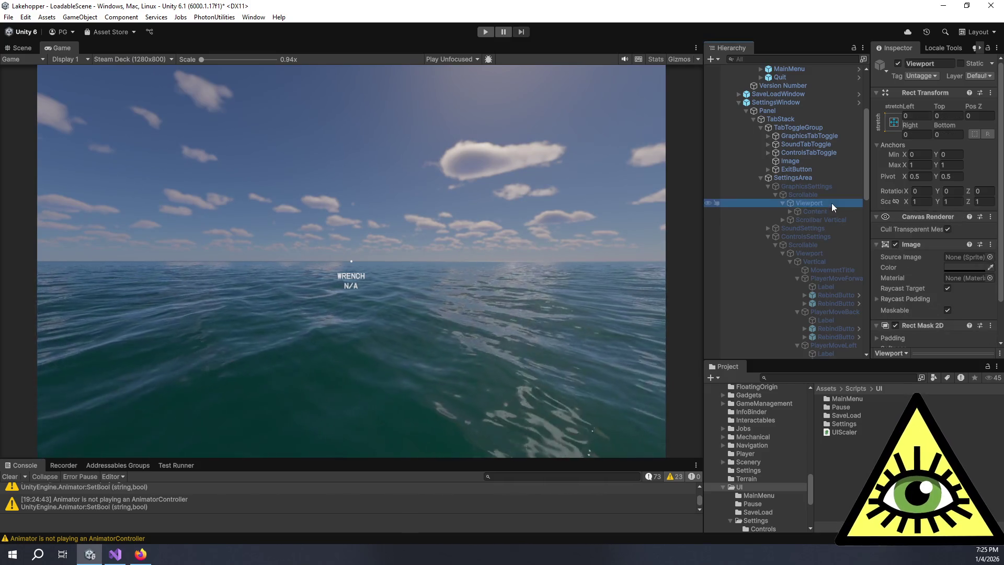
pyautogui.click(827, 193)
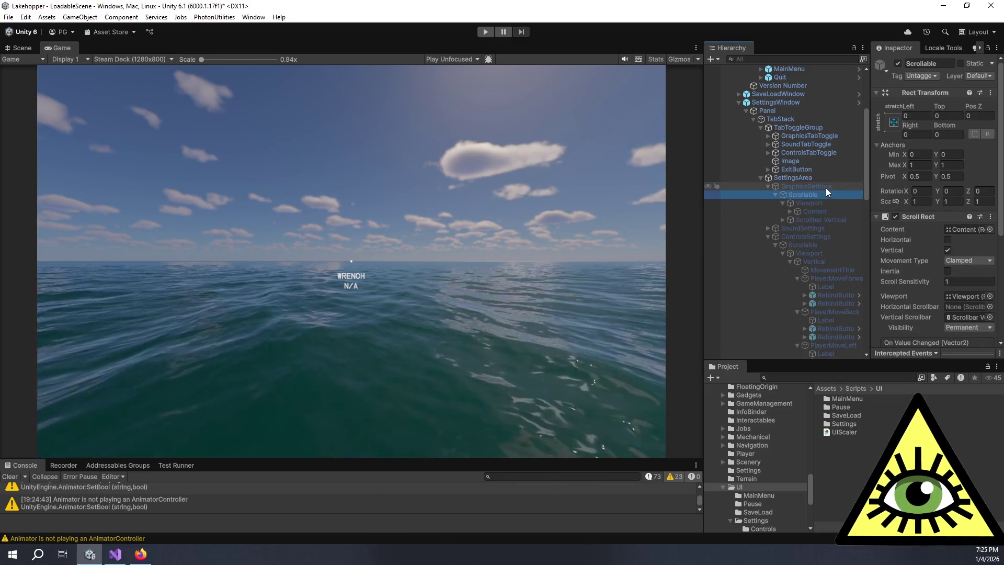
pyautogui.click(826, 176)
pyautogui.click(826, 173)
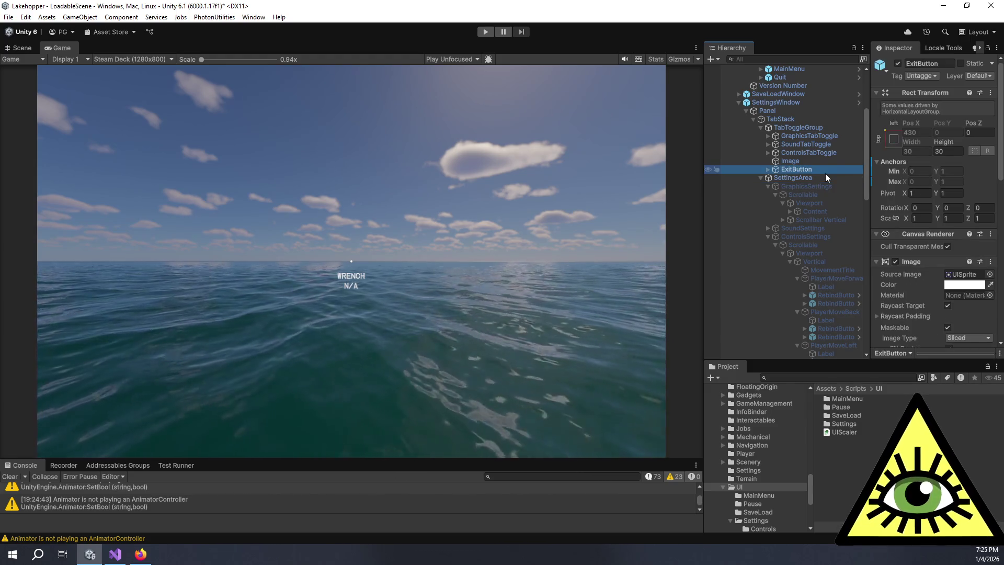
pyautogui.moveTo(869, 152)
pyautogui.mouseDown()
pyautogui.moveTo(839, 152)
pyautogui.moveTo(861, 151)
pyautogui.mouseUp()
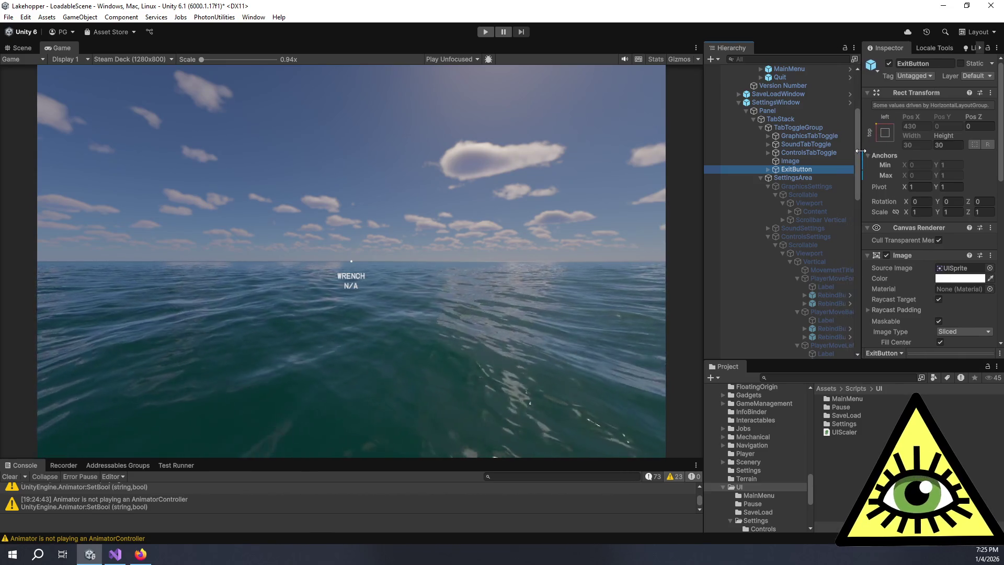
# Inspect the SettingsArea, SettingsWindow canvas and Panel objects, then bring up UIScaler.cs in Visual Studio
pyautogui.click(783, 176)
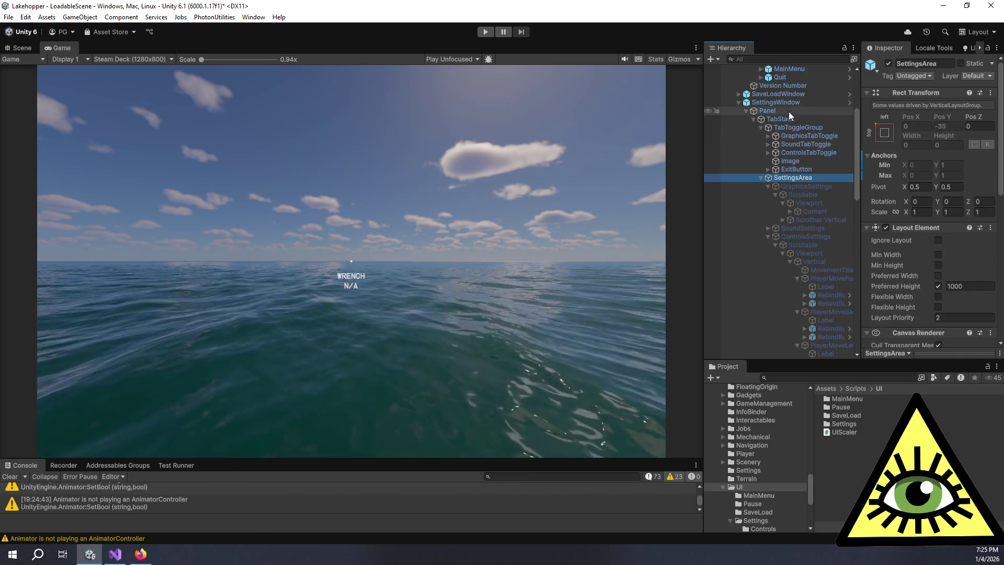
pyautogui.click(789, 110)
pyautogui.click(787, 104)
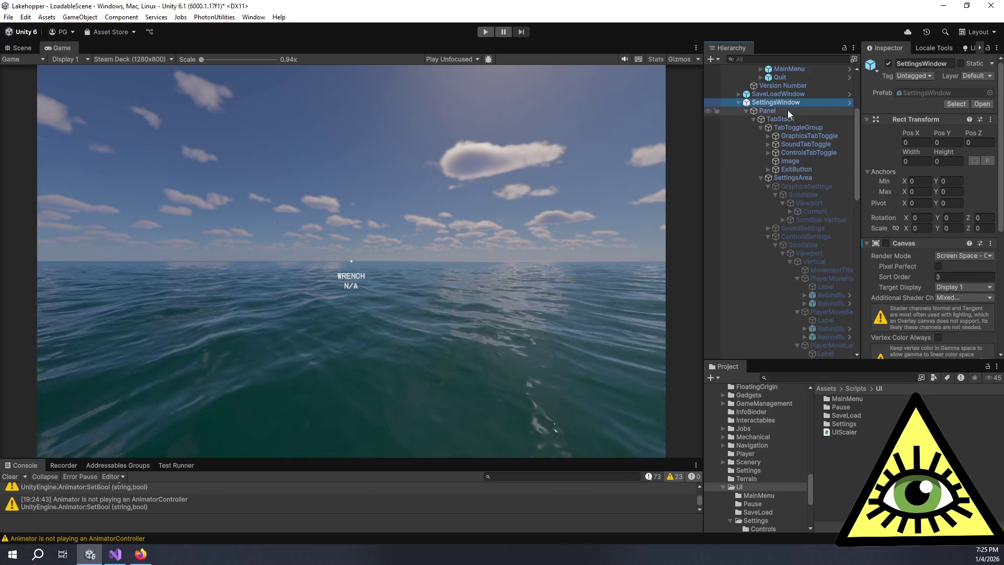
pyautogui.click(788, 111)
pyautogui.moveTo(703, 153); pyautogui.dragTo(649, 159)
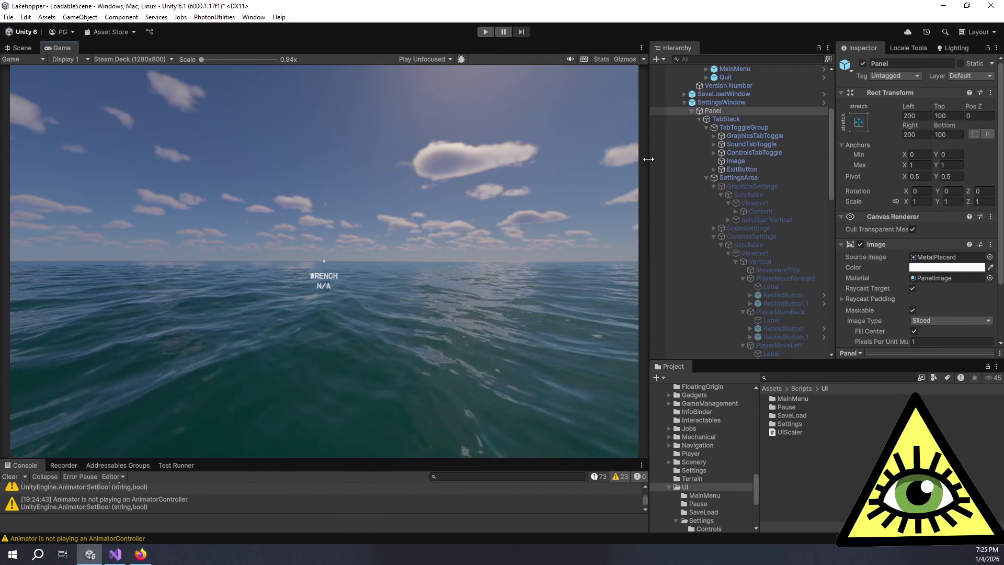
pyautogui.click(115, 554)
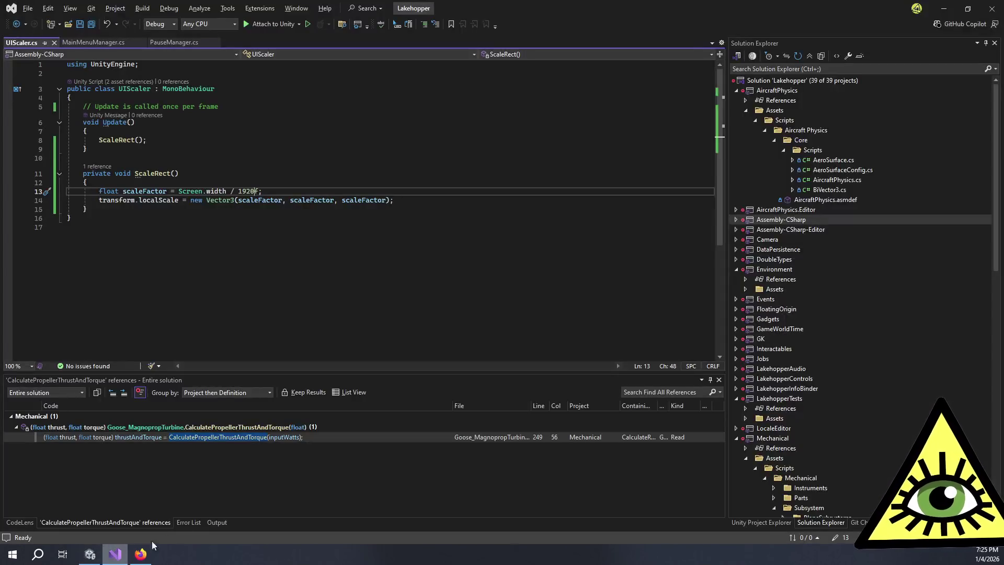
# Change UIScaler's 1920f reference width to 1520f, save the script, and return to Unity
pyautogui.click(243, 191)
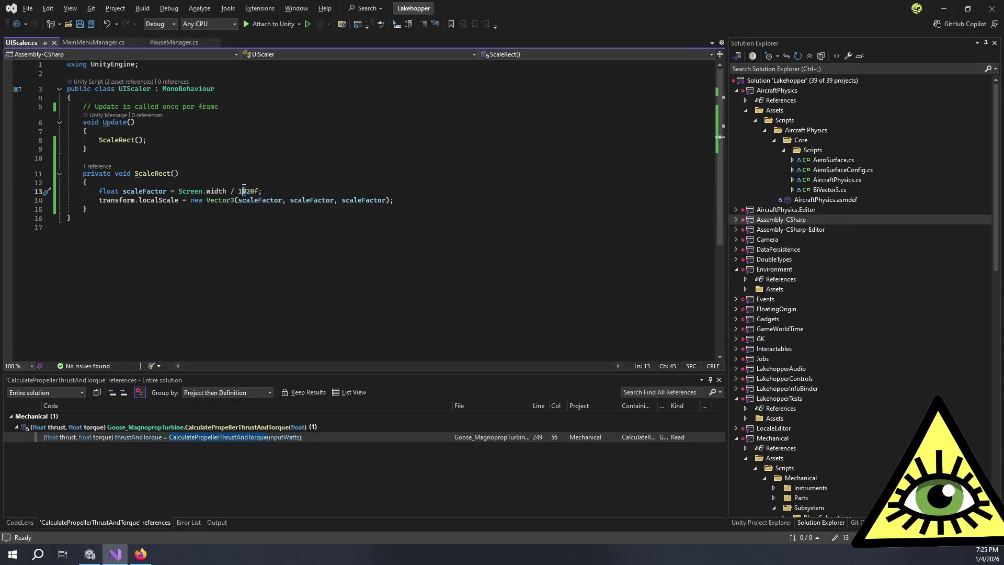
pyautogui.write('5')
pyautogui.hotkey('ctrl', 's')
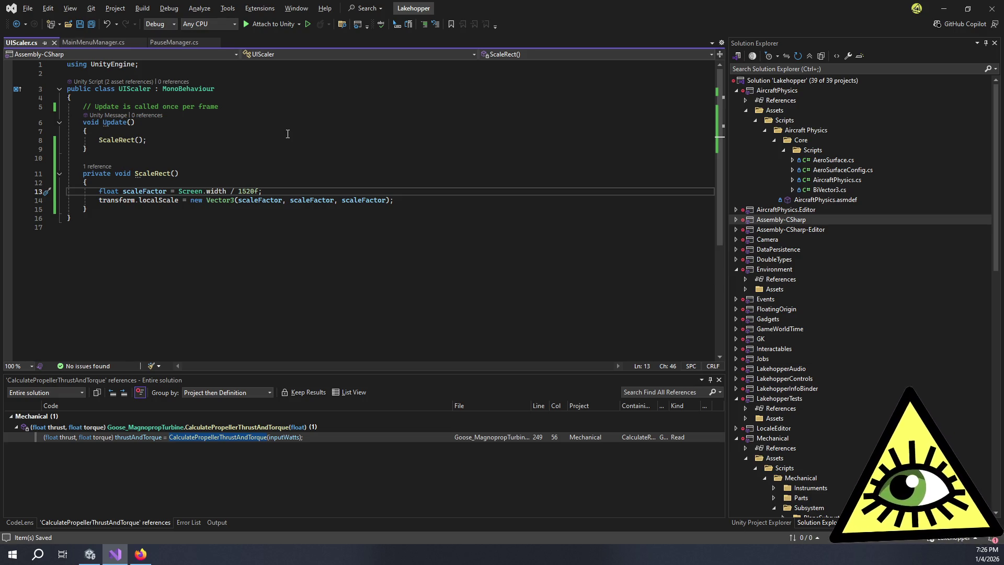
pyautogui.hotkey('alt', 'Tab')
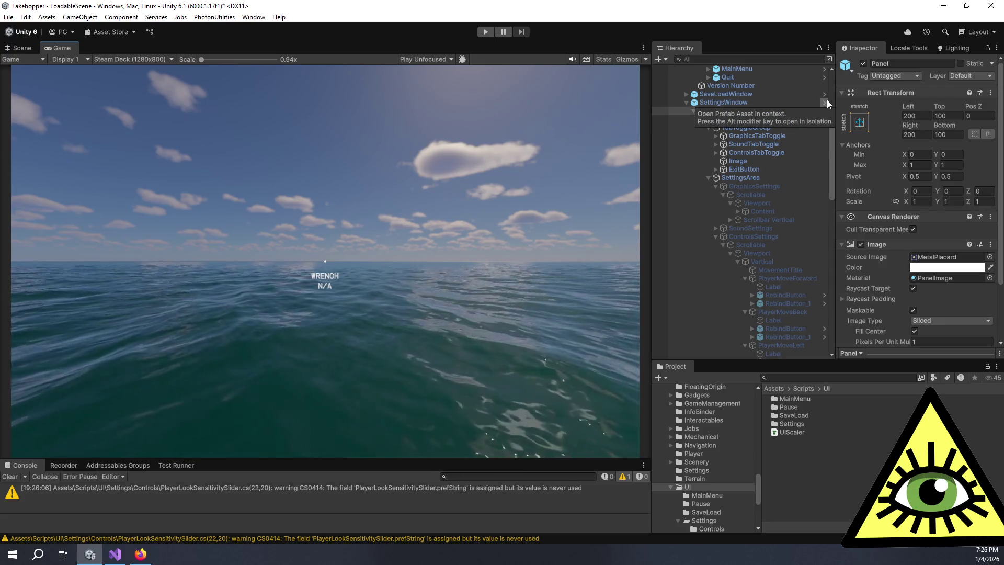
pyautogui.click(747, 129)
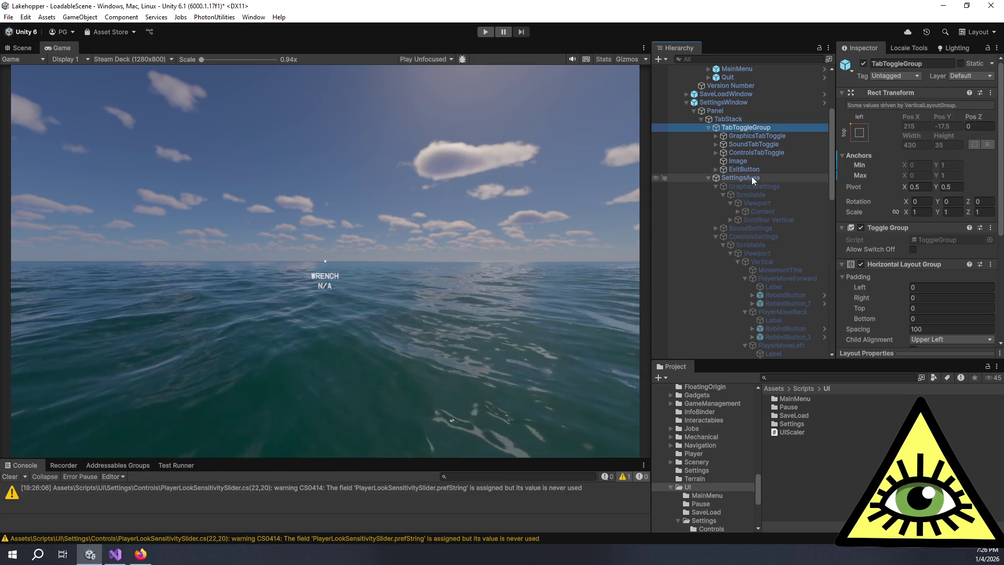
pyautogui.click(765, 217)
pyautogui.click(764, 212)
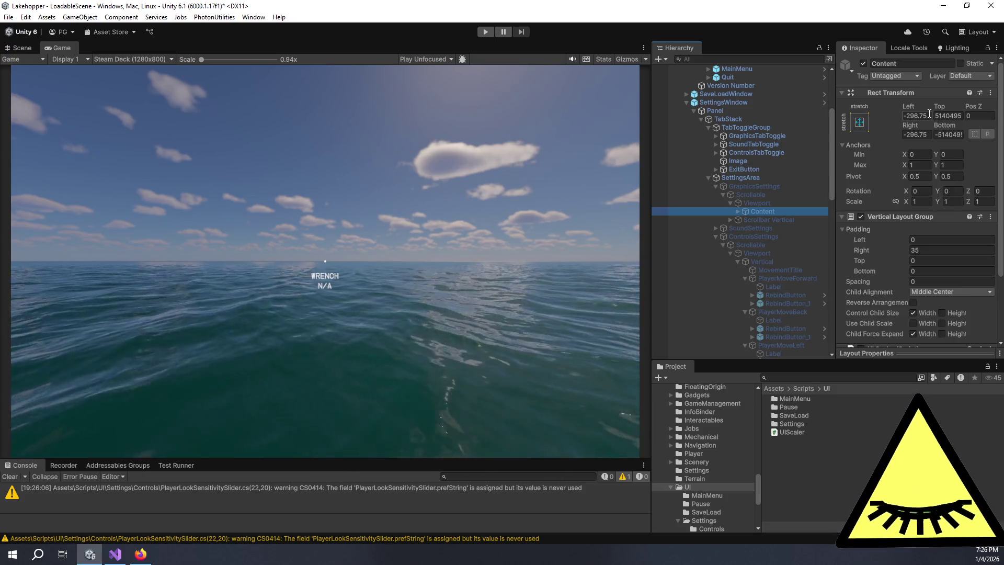
pyautogui.click(929, 115)
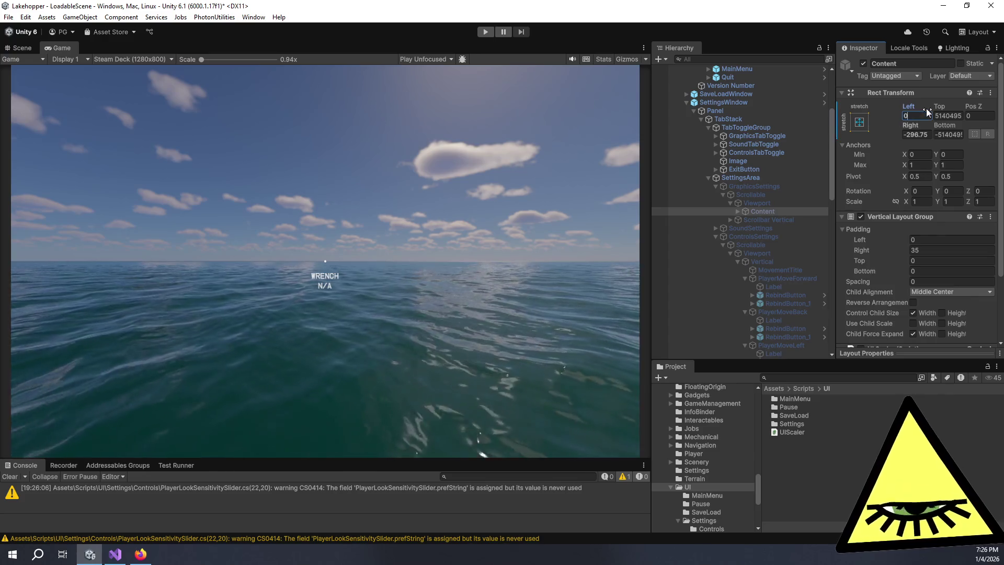
pyautogui.write('0')
pyautogui.click(928, 133)
pyautogui.rightClick(915, 127)
pyautogui.click(893, 176)
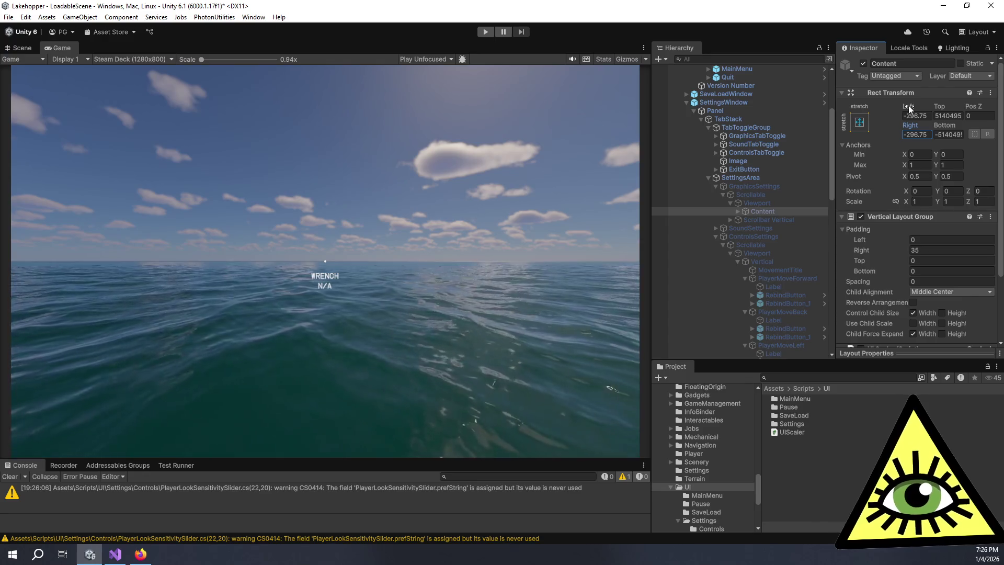
pyautogui.click(736, 102)
pyautogui.scroll(5, 745, 136)
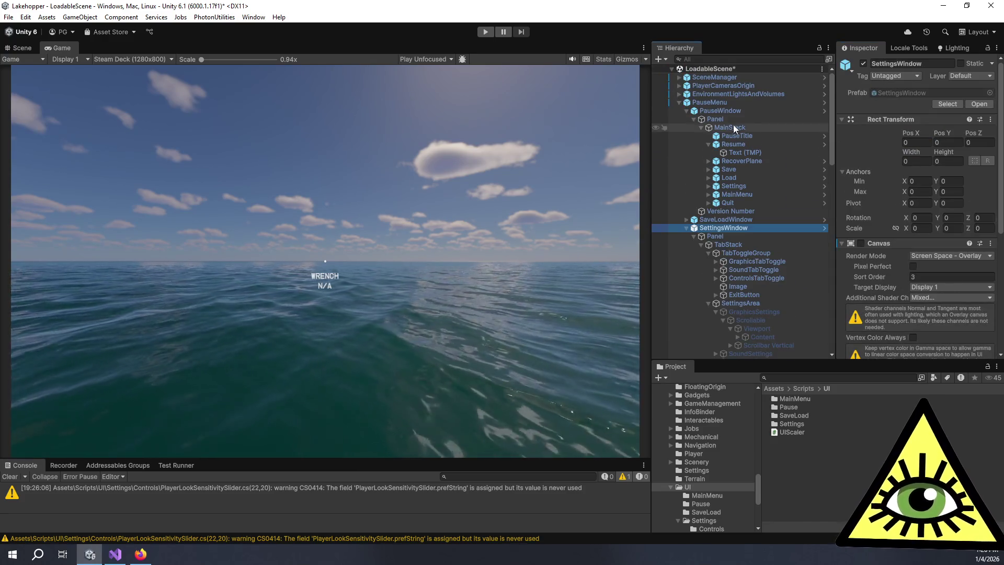
# Open the SettingsWindow prefab in Prefab Mode and frame the whole window in the Scene view
pyautogui.click(915, 93)
pyautogui.click(915, 94)
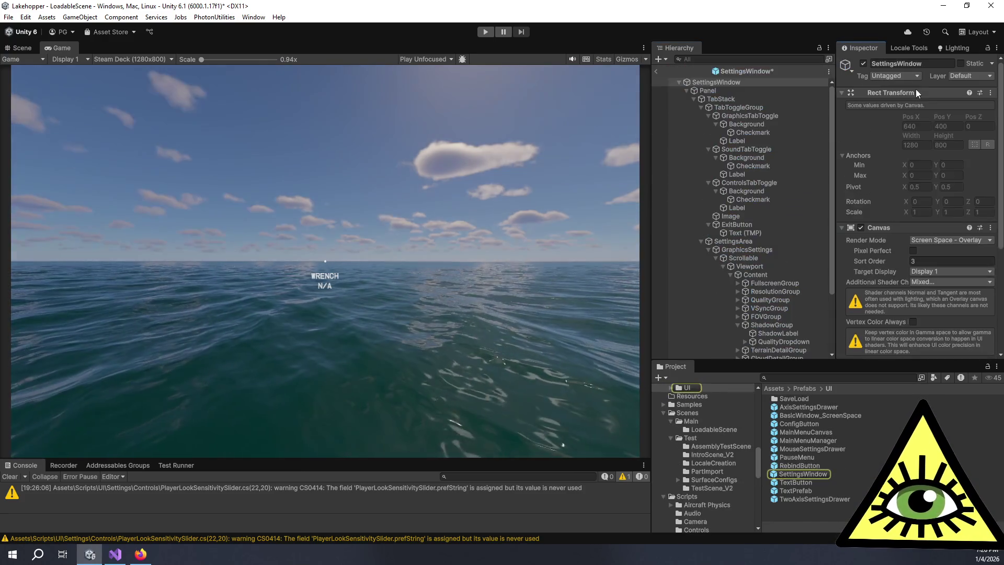
pyautogui.click(776, 274)
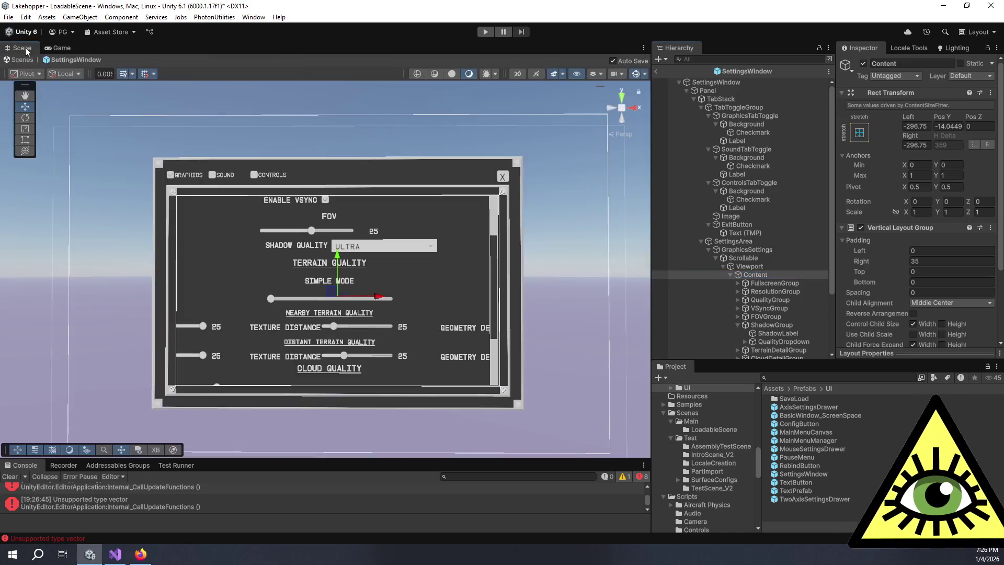
pyautogui.doubleClick(776, 274)
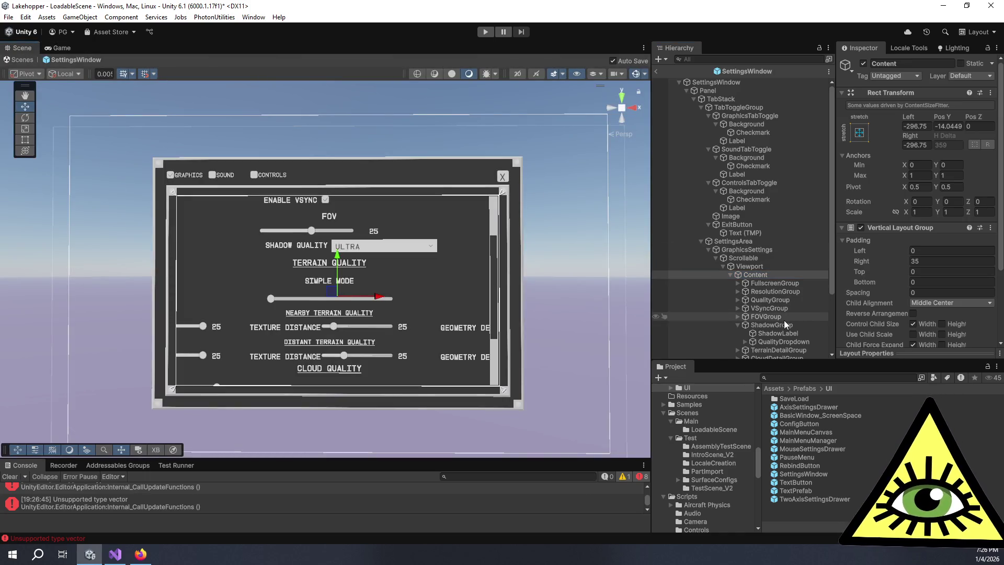
pyautogui.doubleClick(763, 275)
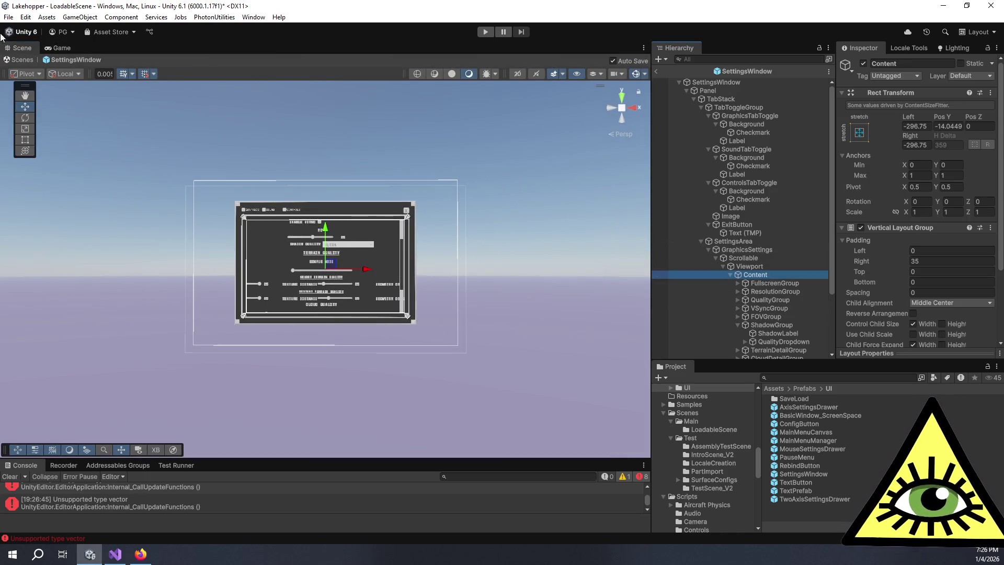
# Set the Game view to Full HD (1920x1080), then return to the Scene view to edit Content's Left offset
pyautogui.click(62, 48)
pyautogui.click(115, 60)
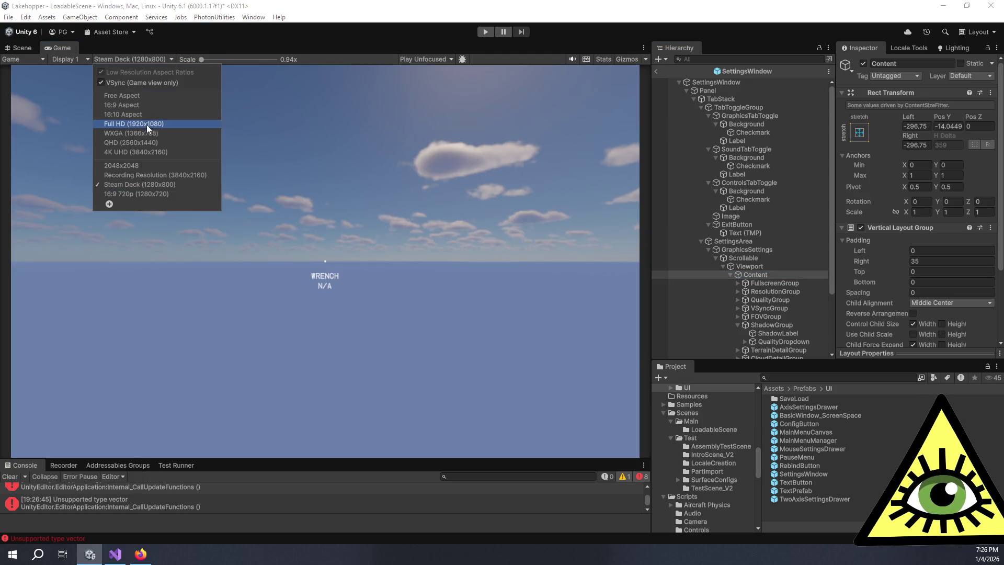
pyautogui.click(146, 125)
pyautogui.click(28, 48)
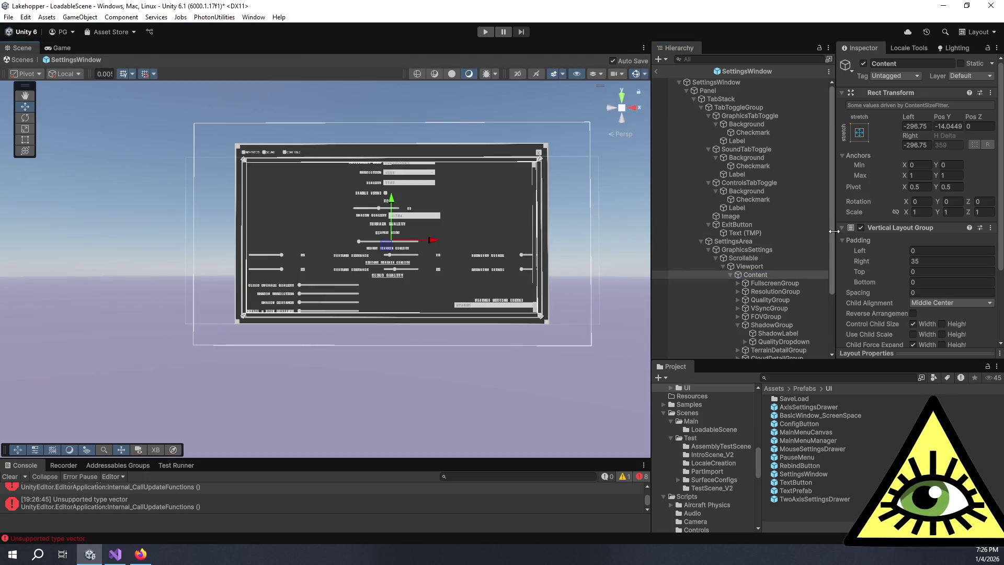
pyautogui.click(926, 126)
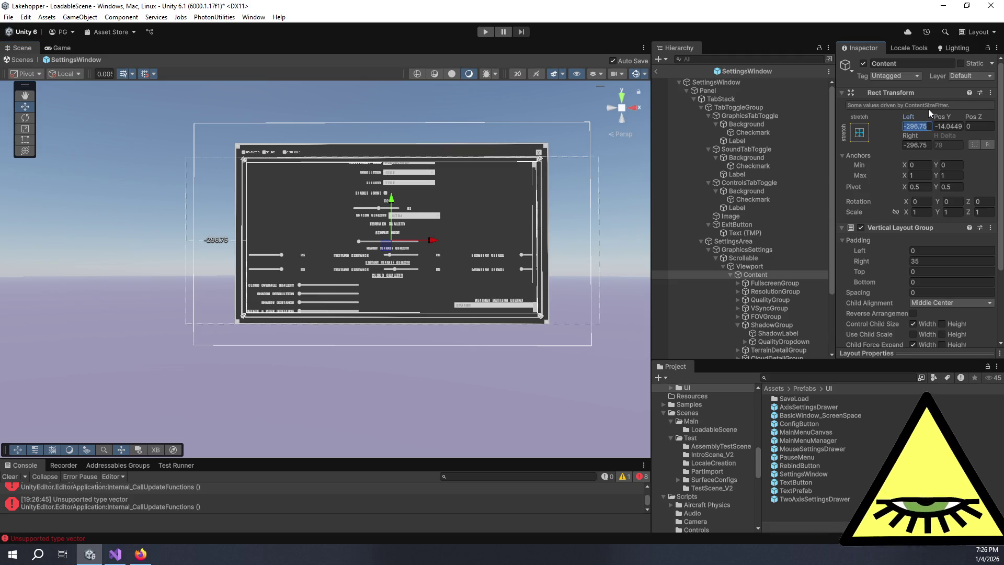
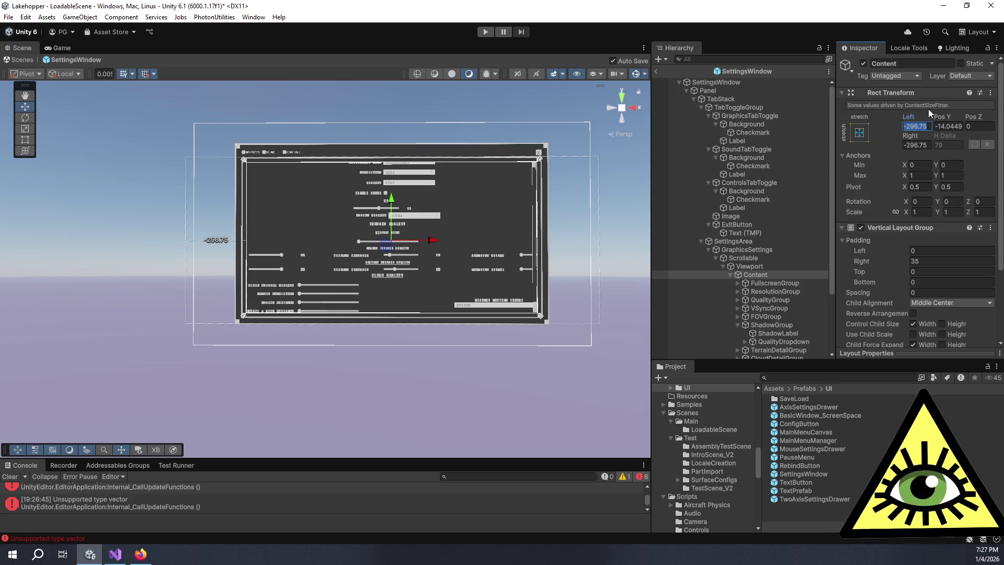
# Set the Content's Rect Transform Left and Right offsets to 0
pyautogui.write('0')
pyautogui.press('Tab')
pyautogui.write('0')
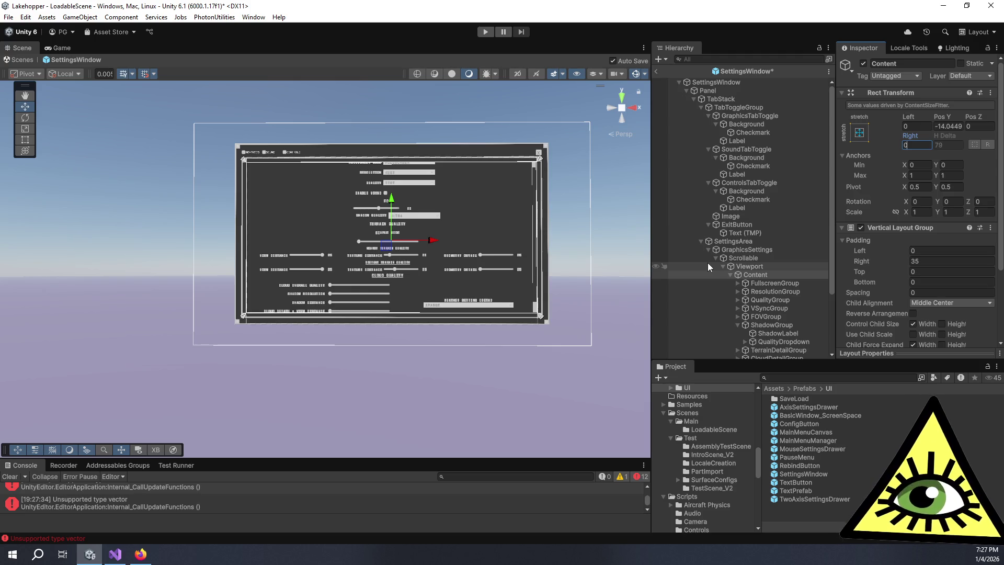
# Set the Content Size Fitter's Horizontal Fit to Min Size
pyautogui.scroll(-3, 883, 194)
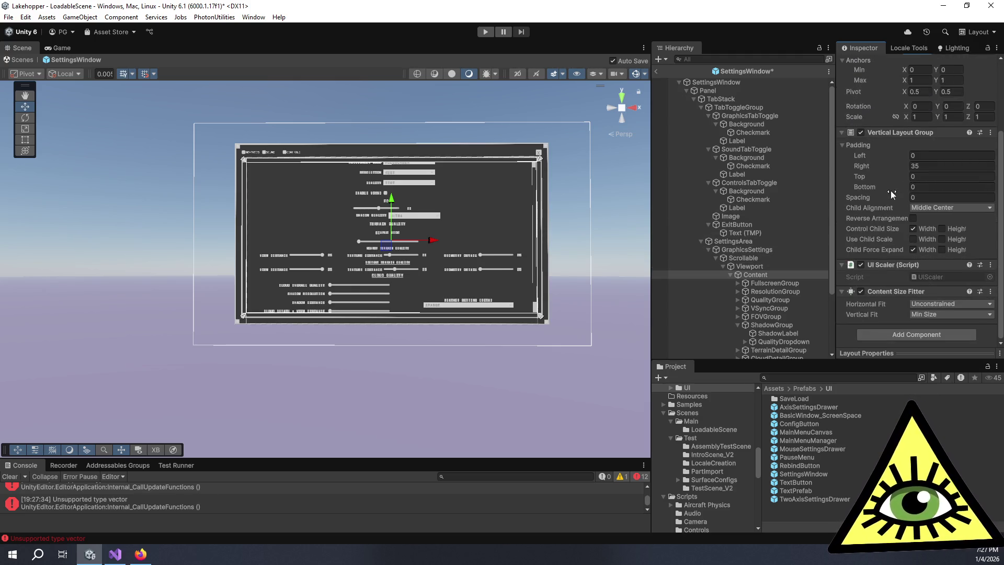
pyautogui.click(927, 300)
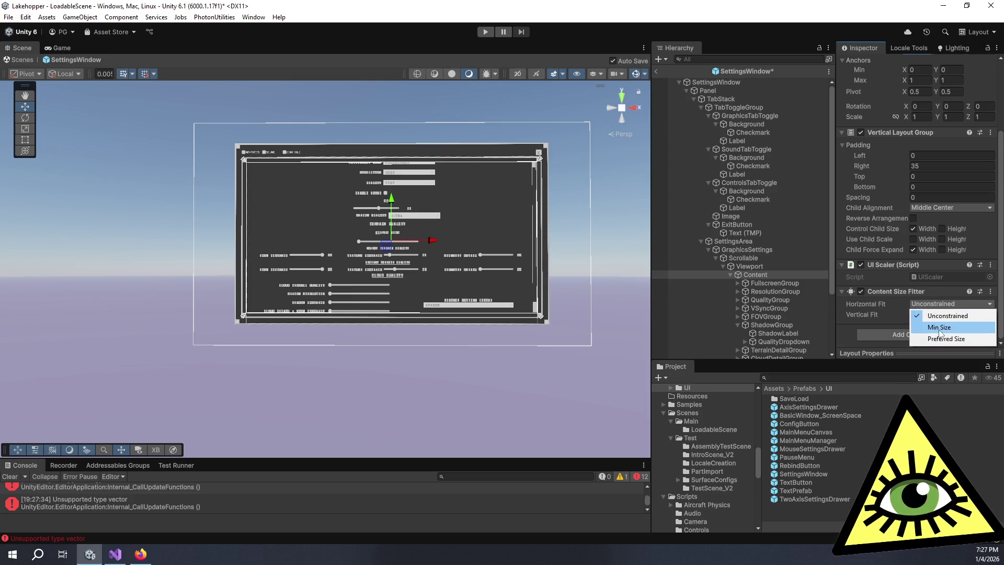
pyautogui.click(914, 315)
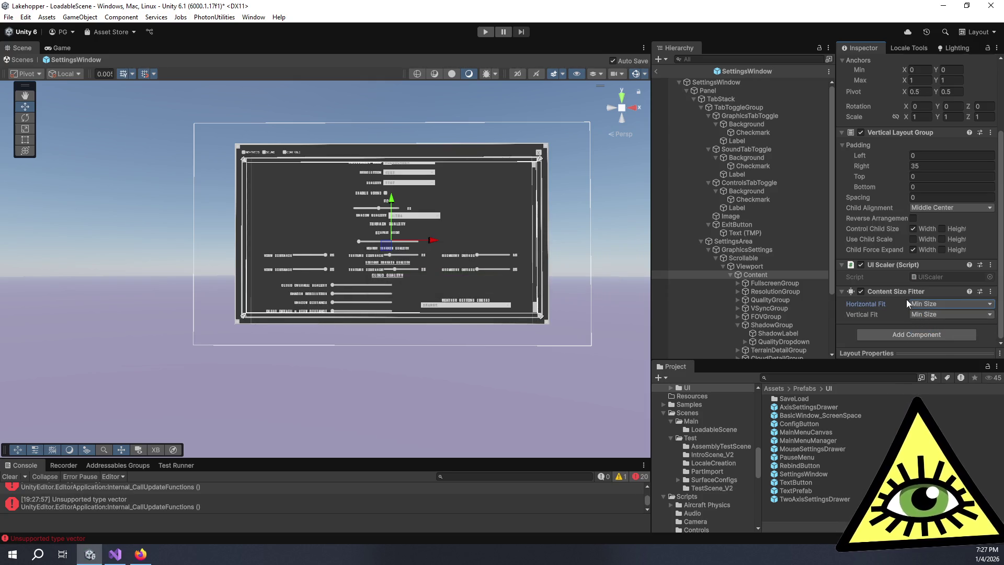
pyautogui.click(937, 302)
pyautogui.click(937, 314)
pyautogui.scroll(4, 900, 290)
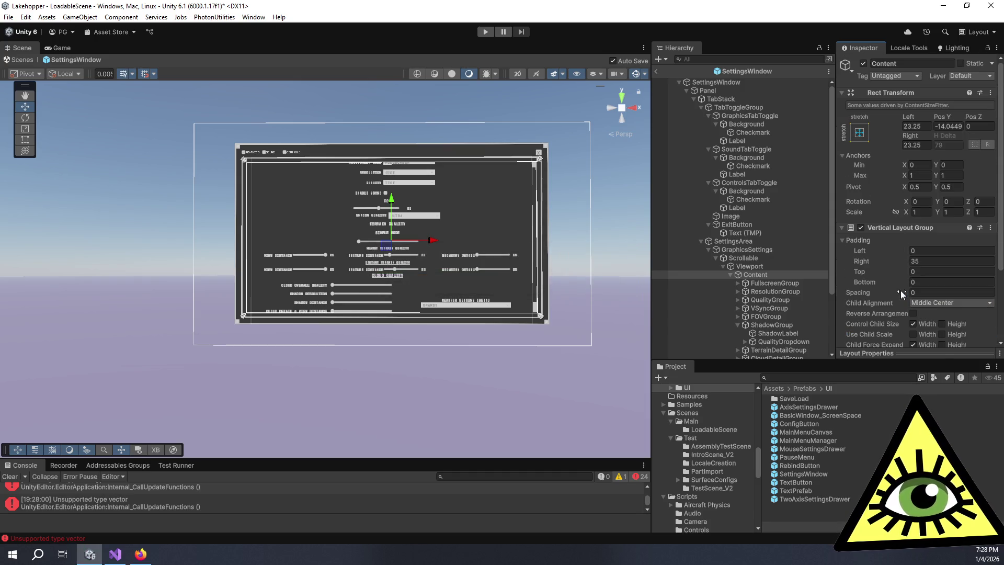
# Enter 0 for Content's Left and Right offsets, keeping Pos Y at -14.0449
pyautogui.click(929, 127)
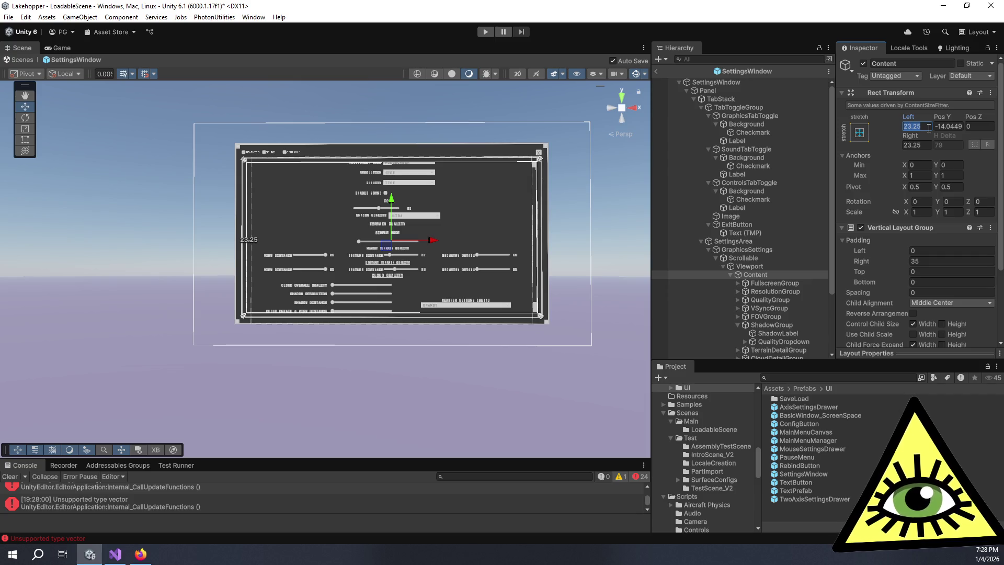
pyautogui.write('0')
pyautogui.press('Tab')
pyautogui.press('Tab')
pyautogui.hotkey('shift', 'Tab')
pyautogui.write('0')
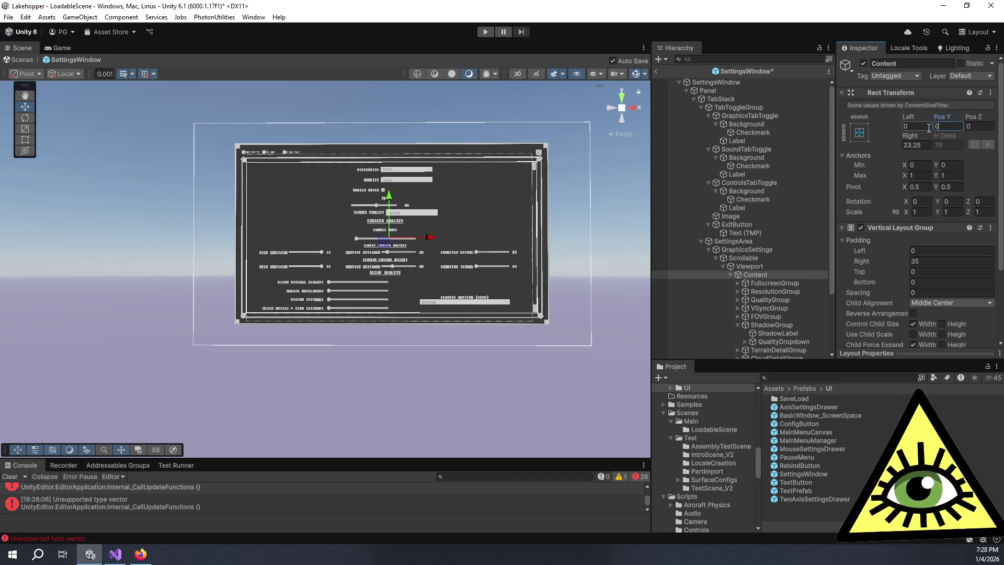
pyautogui.press('Escape')
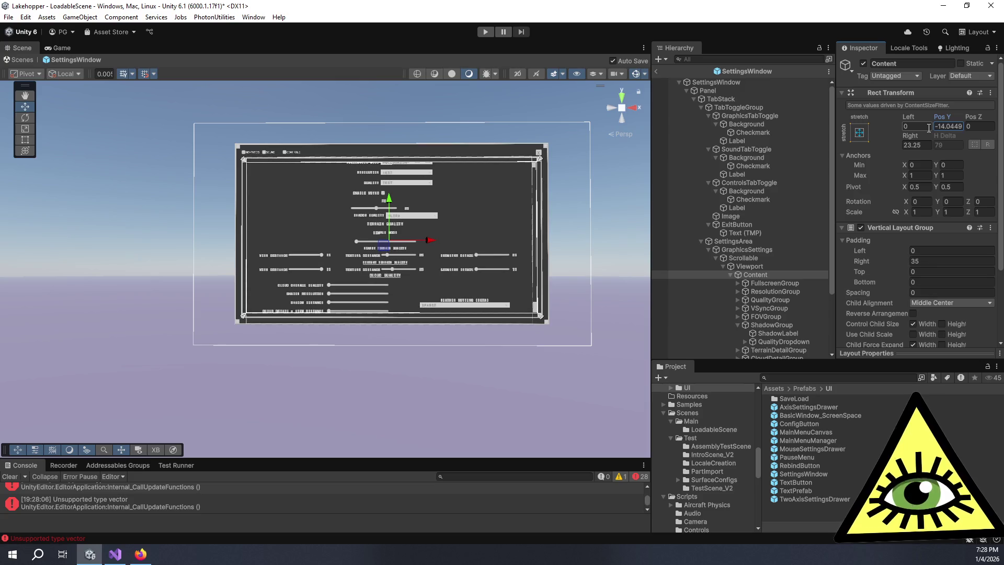
pyautogui.press('Tab')
pyautogui.press('Tab')
pyautogui.write('00')
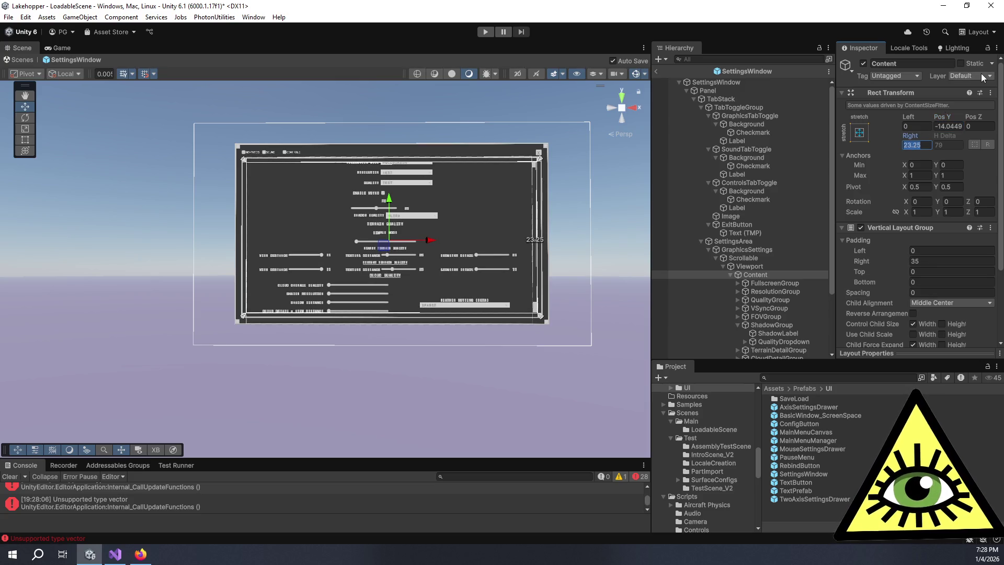
pyautogui.press('Return')
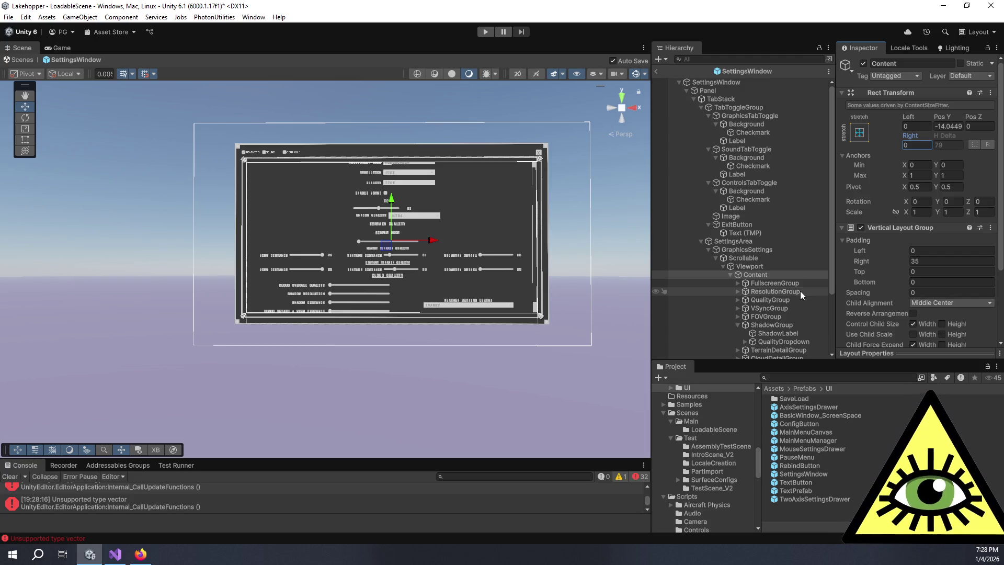
pyautogui.scroll(-3, 793, 284)
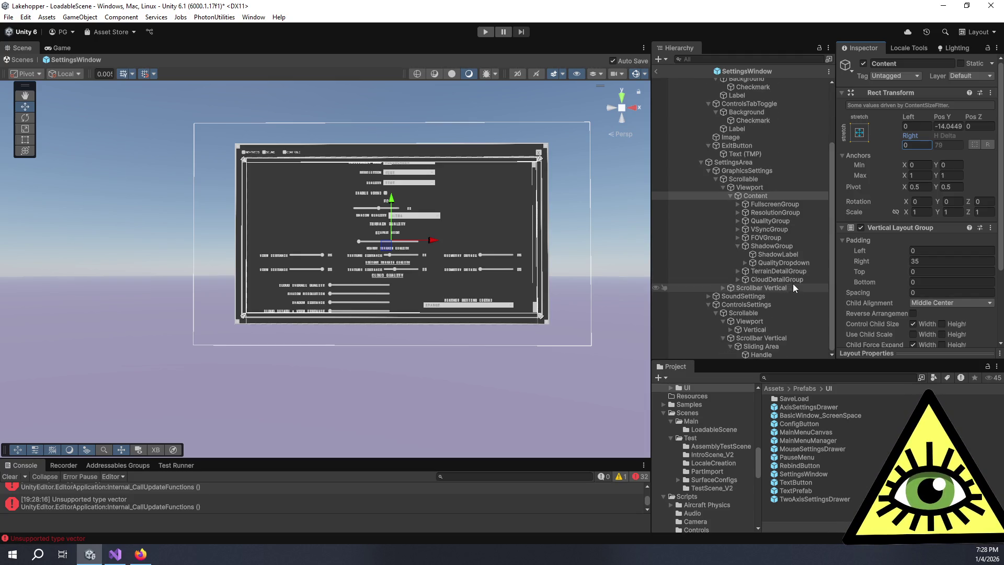
# Collapse ShadowGroup and select the controls Viewport, Vertical list and both settings panels in the hierarchy
pyautogui.click(736, 247)
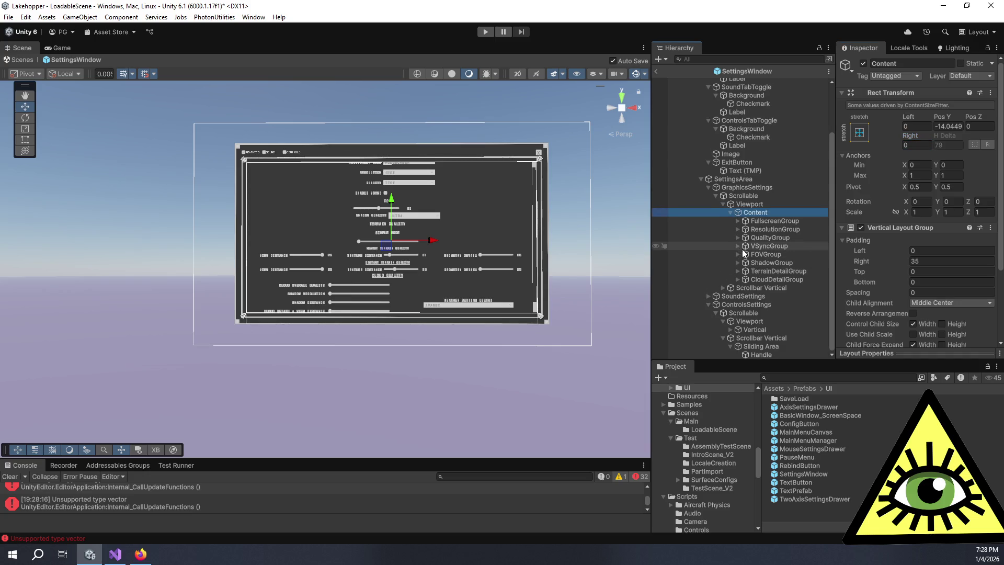
pyautogui.click(755, 323)
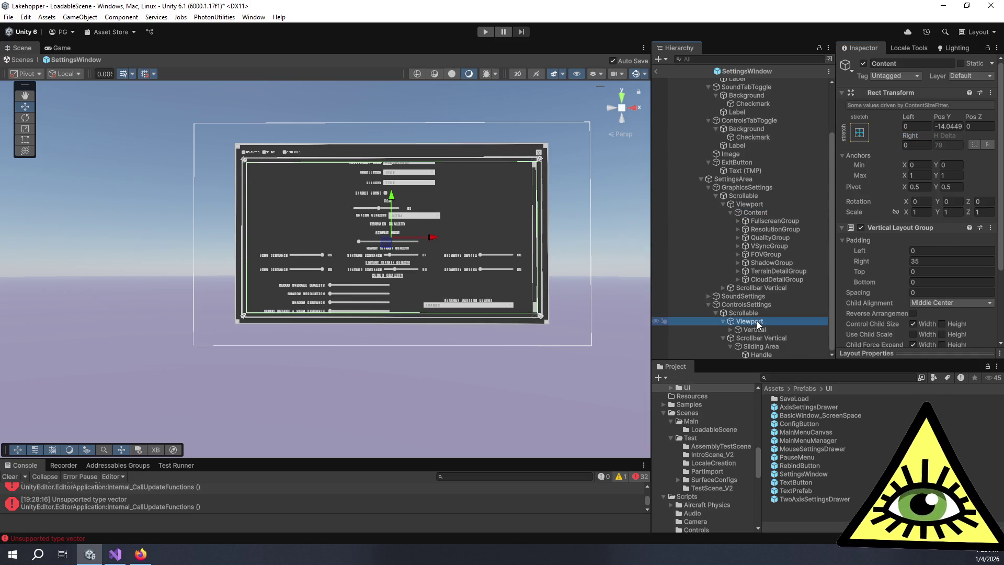
pyautogui.click(767, 329)
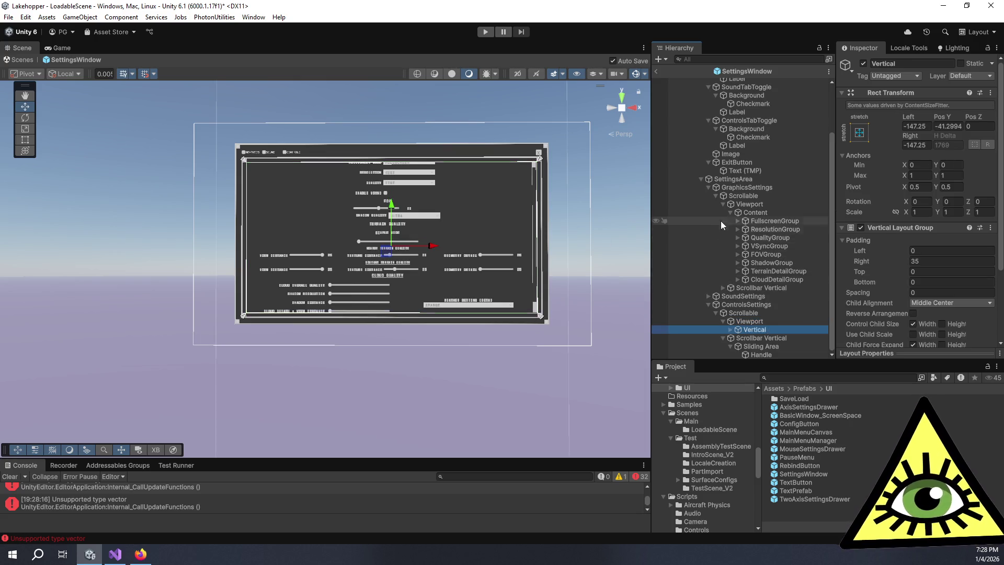
pyautogui.click(738, 187)
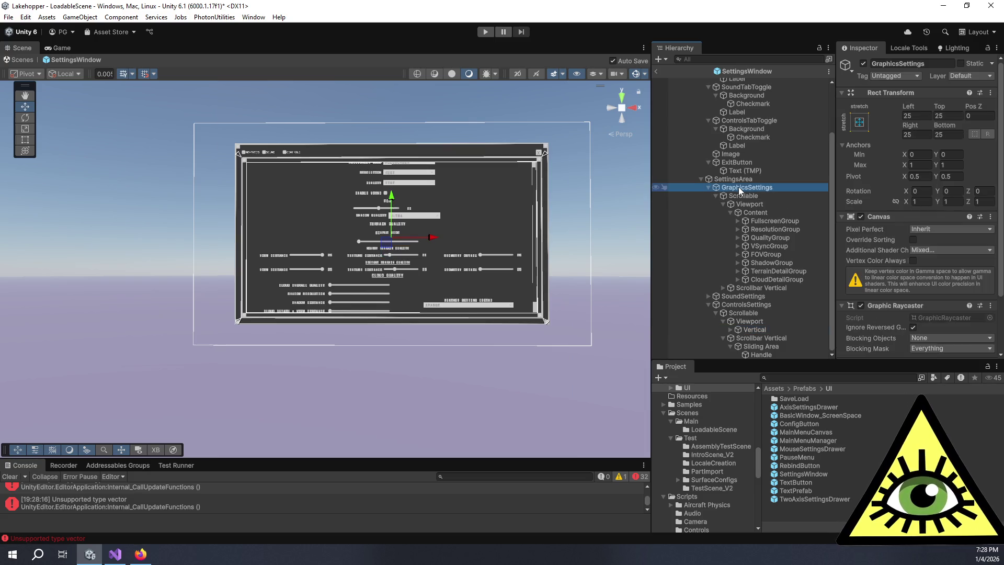
pyautogui.click(754, 308)
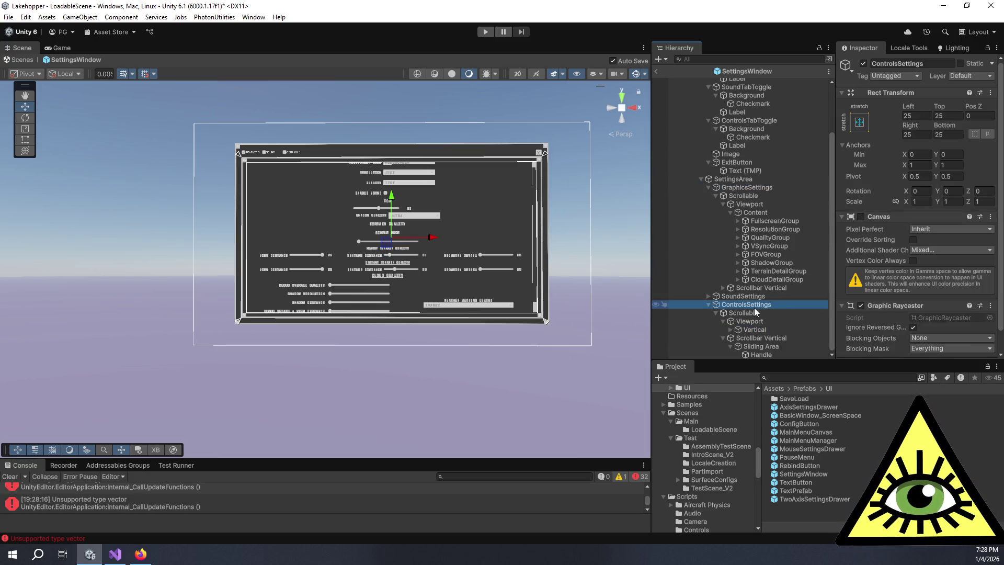
# Untick the GraphicsSettings Canvas, tick the ControlsSettings Canvas, and select the controls Vertical list
pyautogui.click(752, 188)
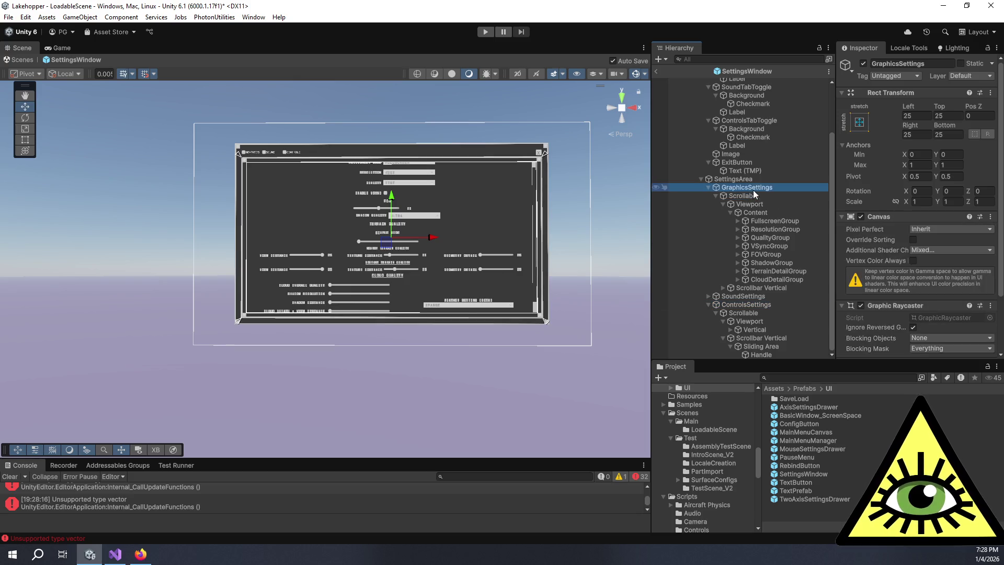
pyautogui.click(862, 216)
pyautogui.click(751, 305)
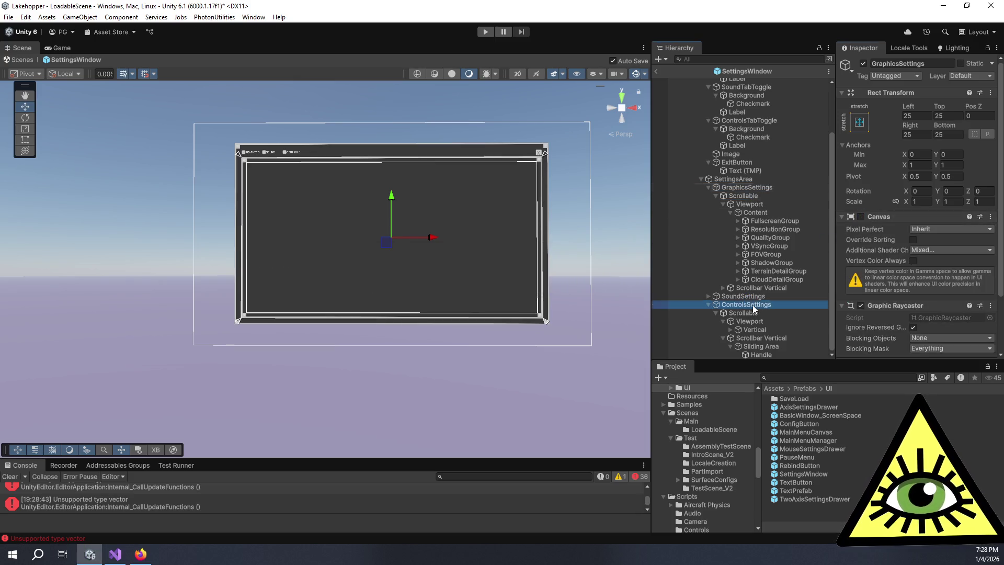
pyautogui.click(862, 217)
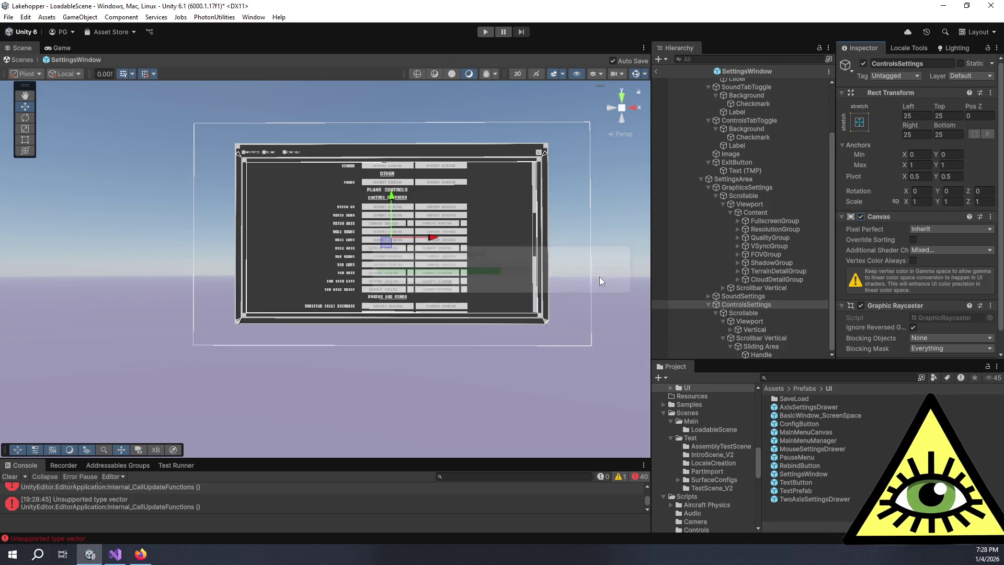
pyautogui.click(774, 331)
# Set the Vertical list's Left, Right and Pos Y to 0
pyautogui.click(917, 126)
pyautogui.write('0')
pyautogui.press('Tab')
pyautogui.press('Tab')
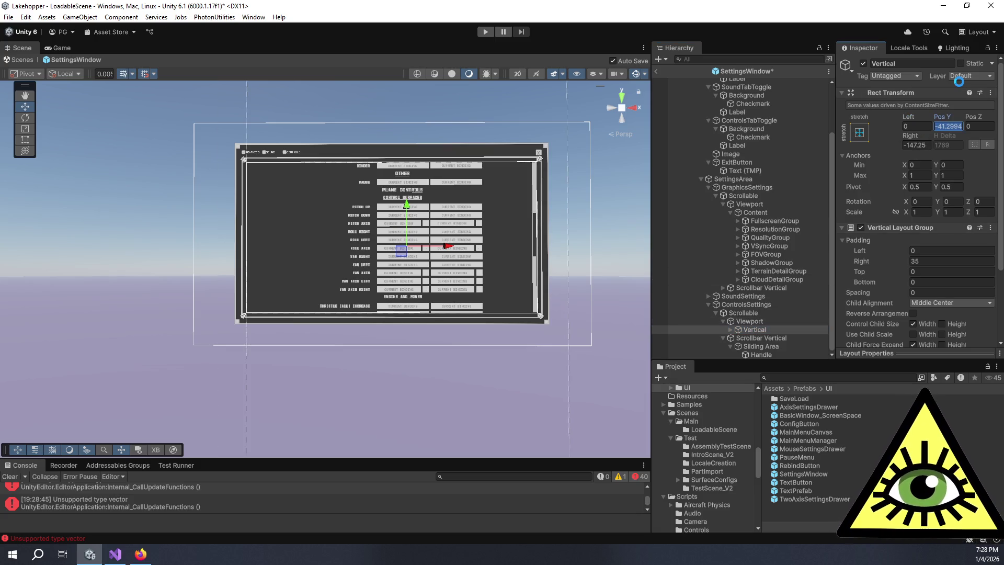
pyautogui.press('Tab')
pyautogui.write('0')
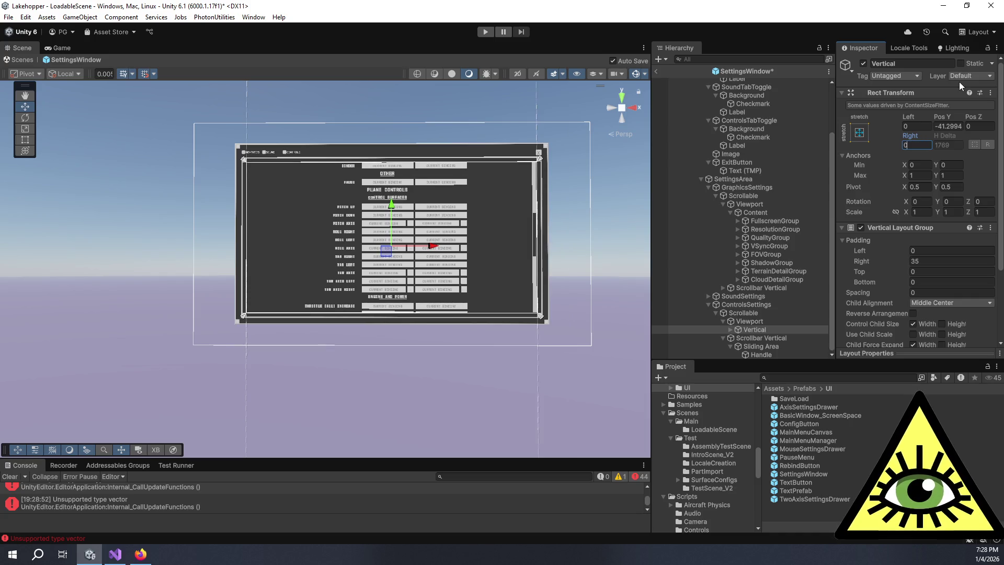
pyautogui.click(956, 126)
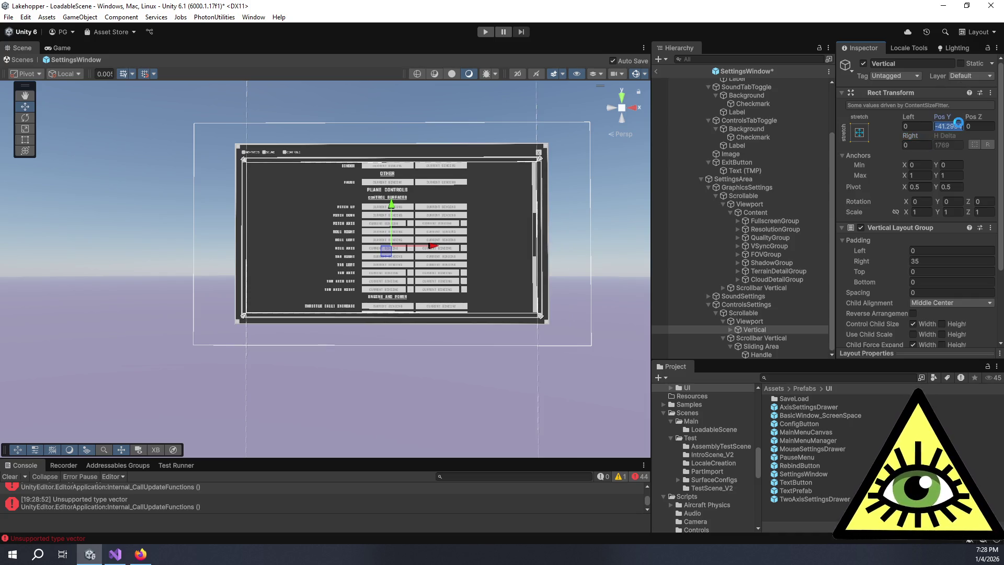
pyautogui.write('0')
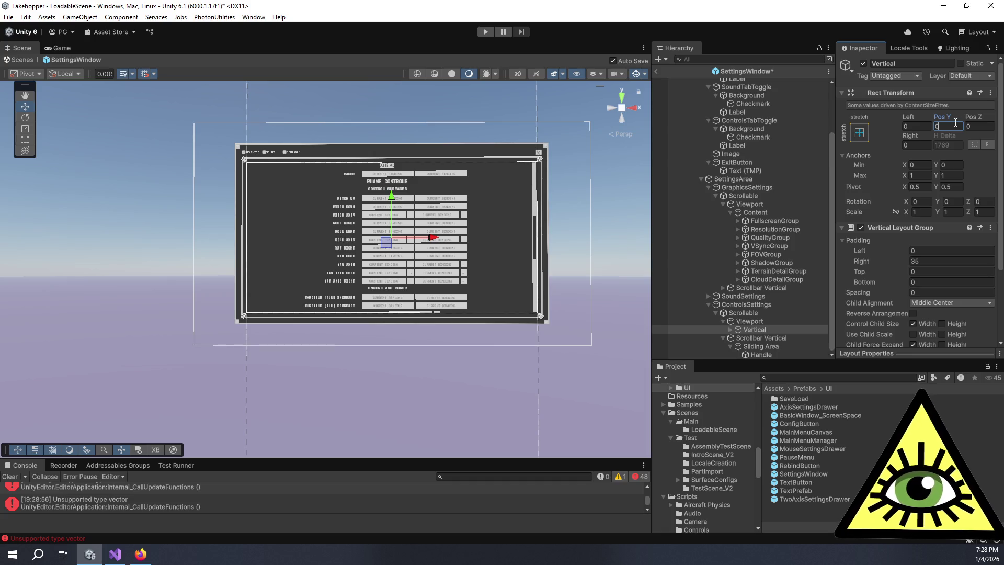
# Drag the controls Scrollbar Vertical Value to 1 so the list starts at Movement (On Foot)
pyautogui.click(776, 338)
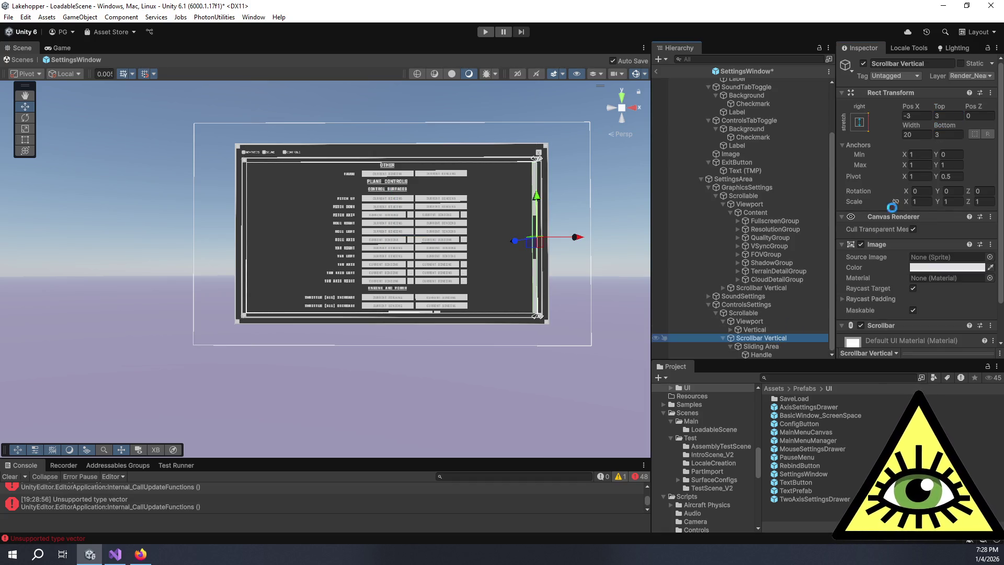
pyautogui.scroll(-5, 887, 290)
pyautogui.moveTo(935, 212); pyautogui.dragTo(990, 220)
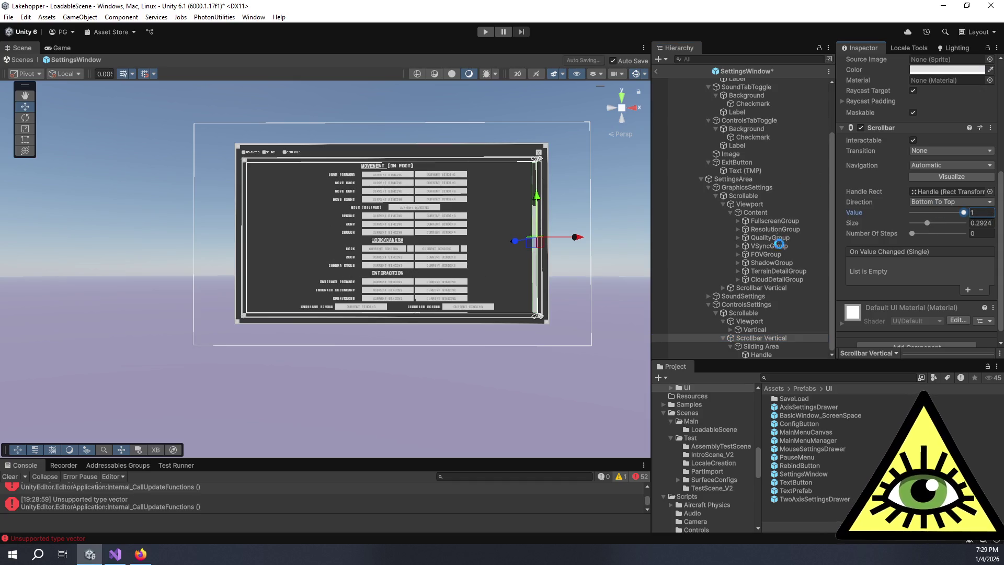
pyautogui.click(745, 306)
pyautogui.click(862, 195)
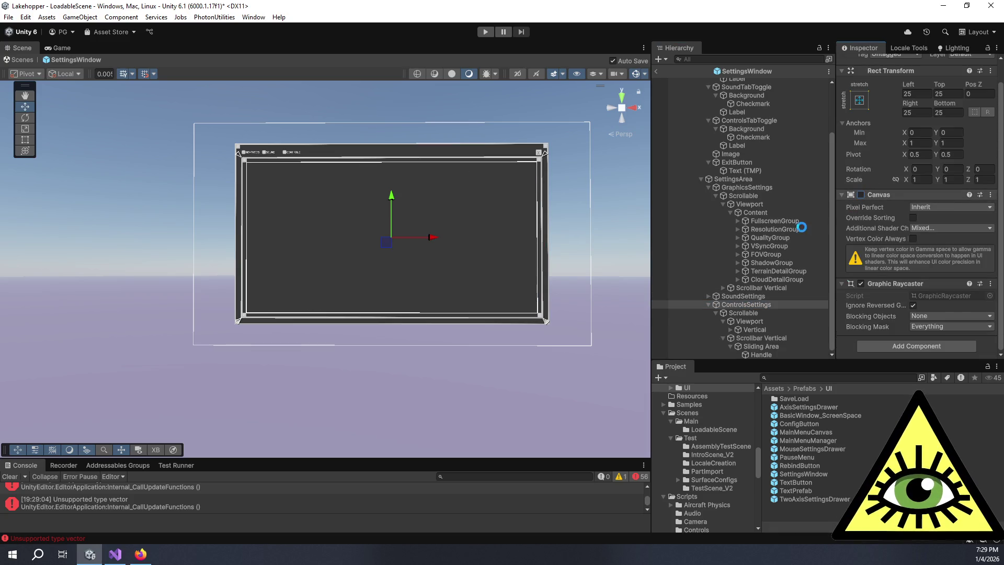
# Untick the ControlsSettings Canvas and tick the GraphicsSettings Canvas
pyautogui.click(756, 196)
pyautogui.click(755, 188)
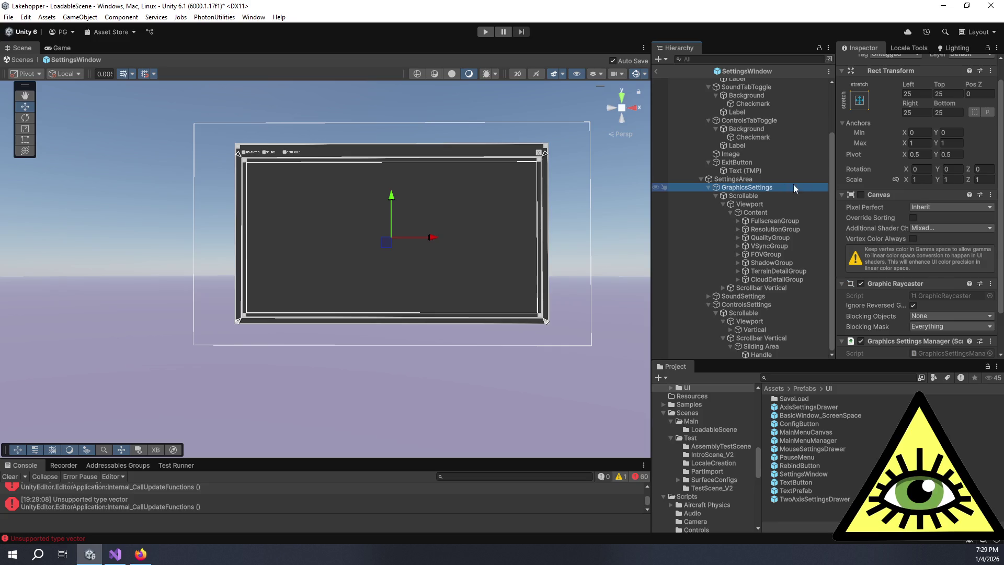
pyautogui.click(861, 195)
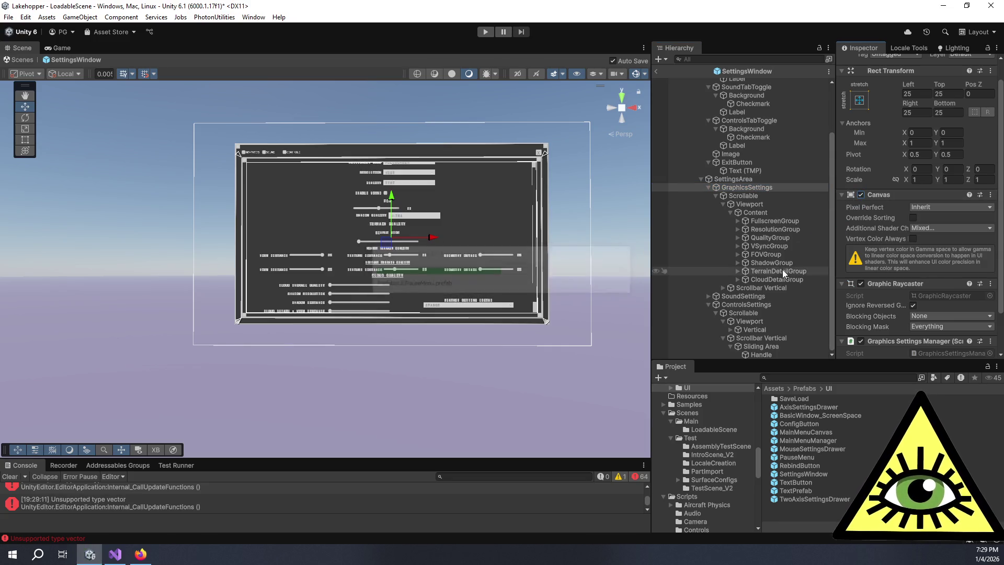
# Set the graphics Scrollbar Value to 1 and the Content's Pos Y to -50
pyautogui.click(758, 287)
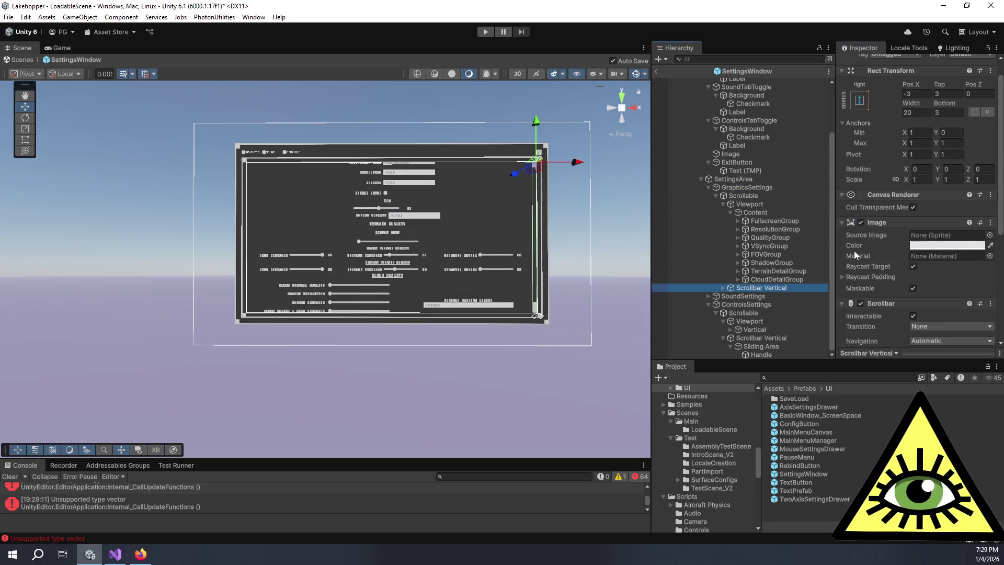
pyautogui.scroll(-5, 879, 265)
pyautogui.moveTo(944, 218); pyautogui.dragTo(974, 220)
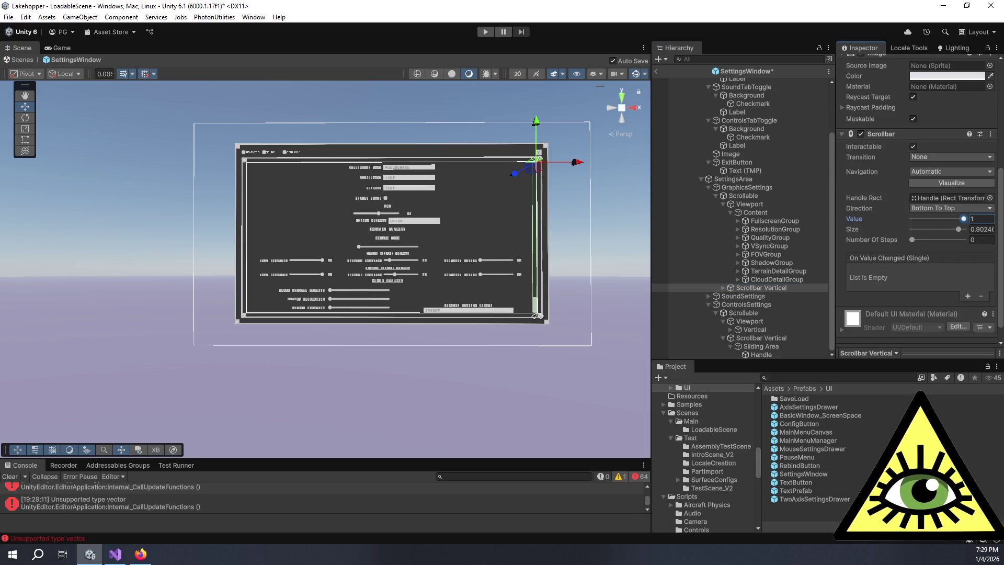
pyautogui.click(768, 204)
pyautogui.scroll(3, 940, 123)
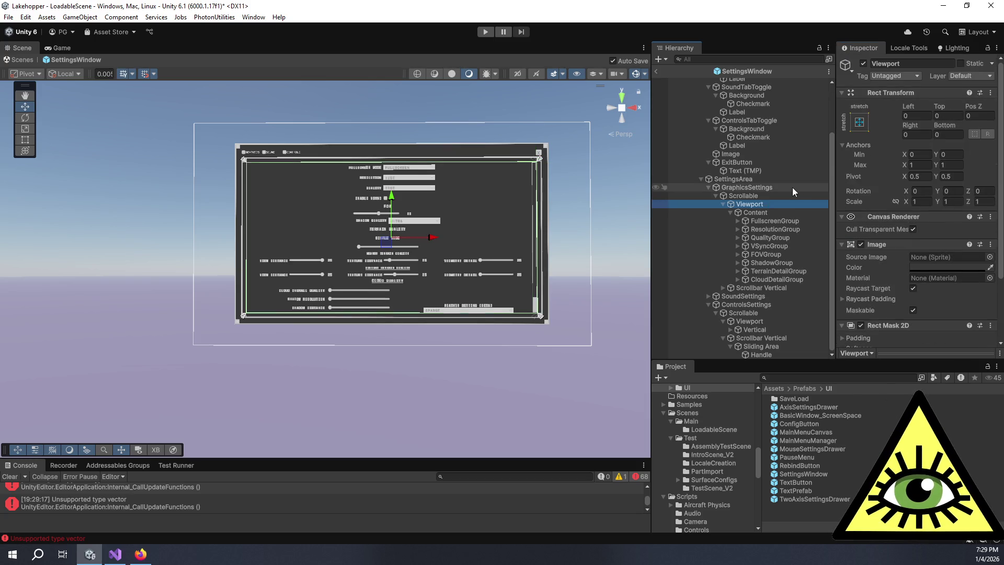
pyautogui.click(773, 211)
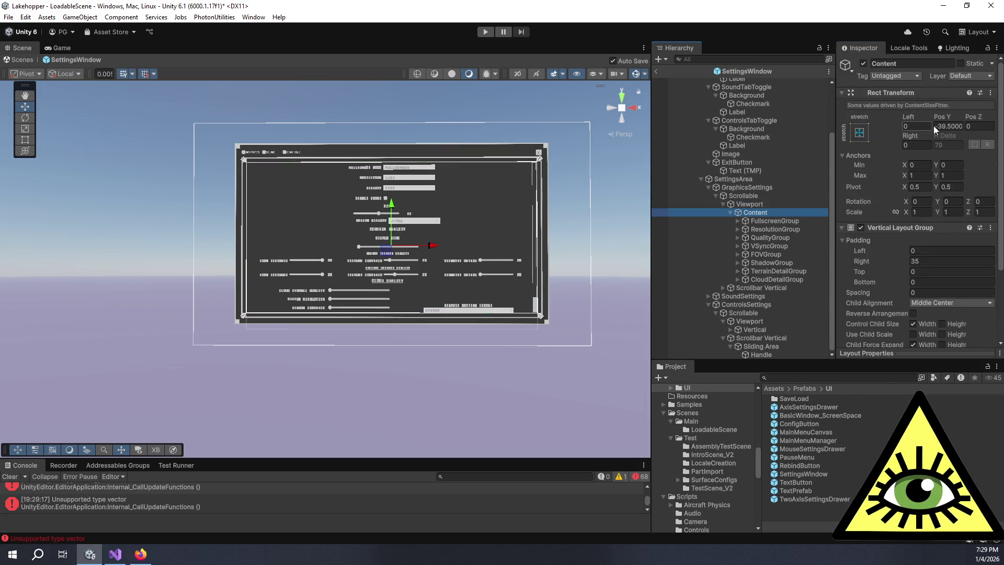
pyautogui.write('0')
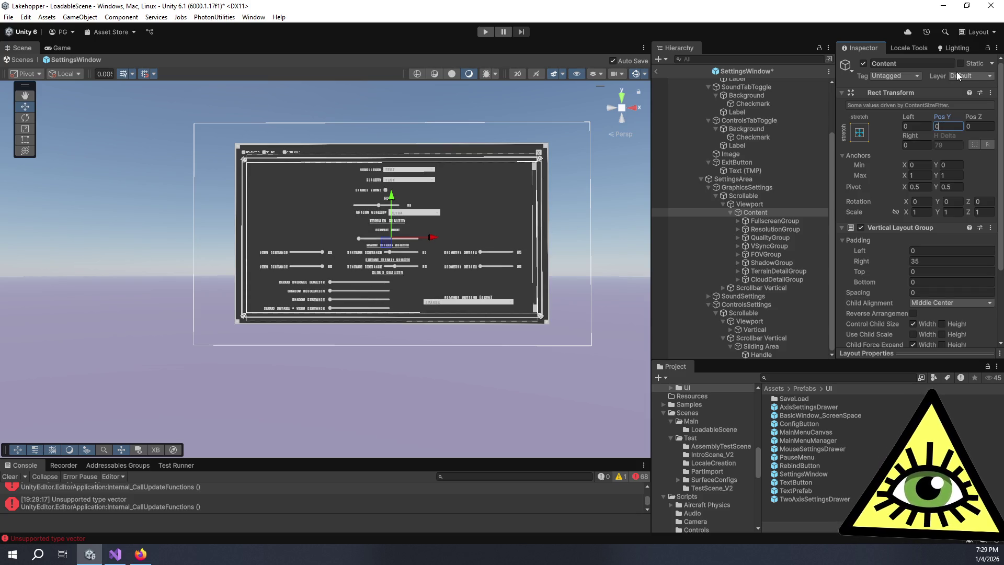
pyautogui.press('BackSpace')
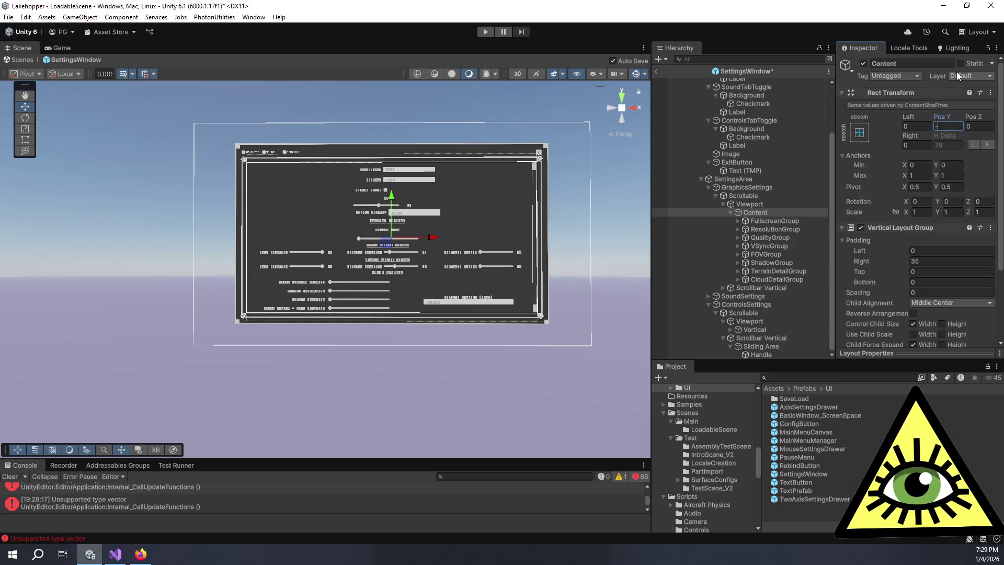
pyautogui.write('50')
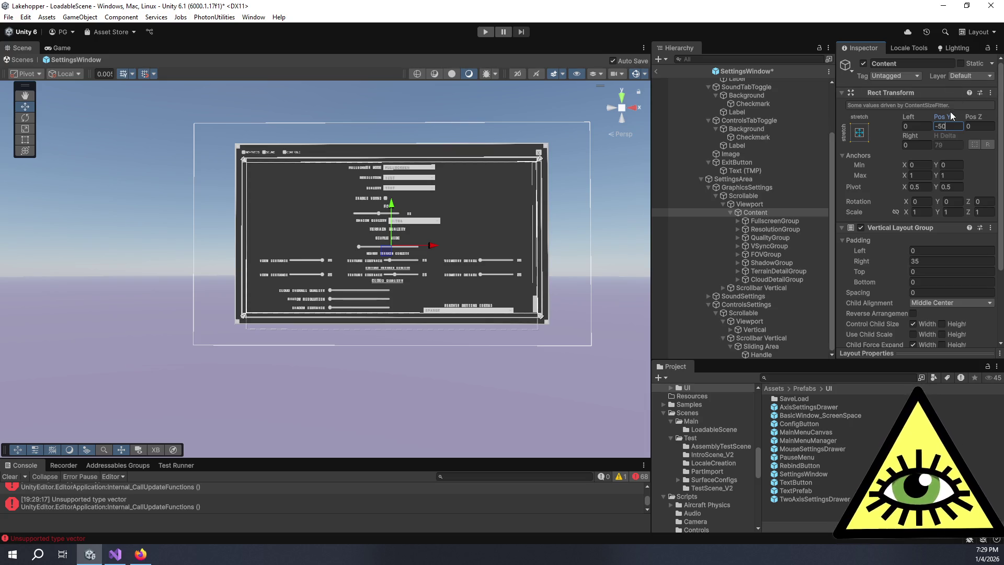
pyautogui.click(770, 287)
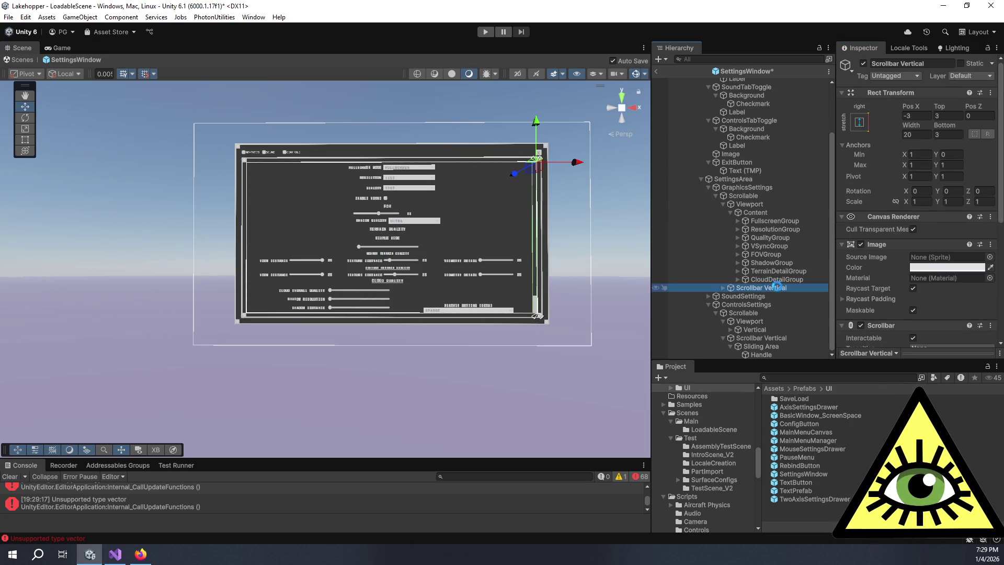
# Review GraphicsSettings and Viewport, exit prefab mode to the Game view, and bring up the Trello card
pyautogui.click(742, 188)
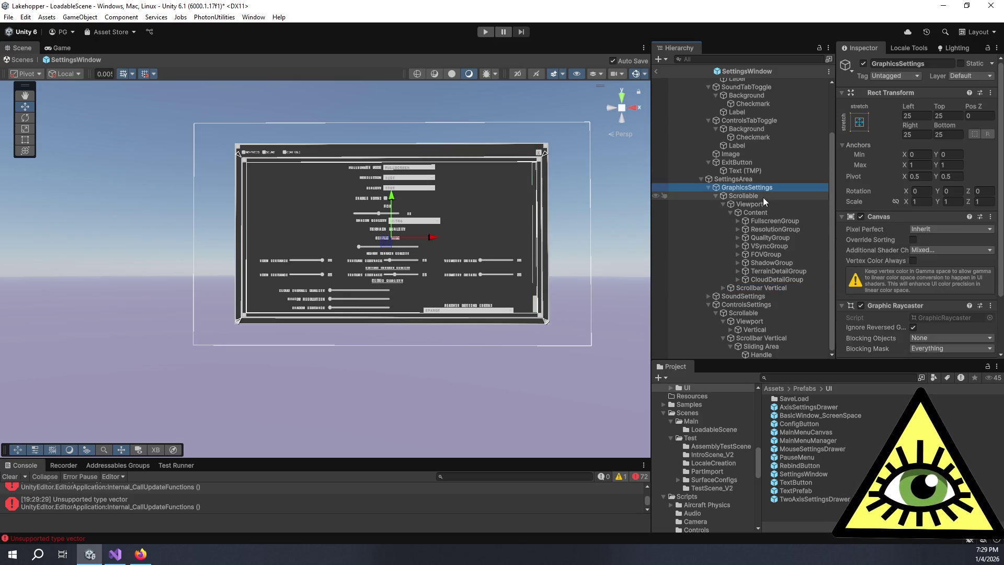
pyautogui.scroll(-3, 881, 208)
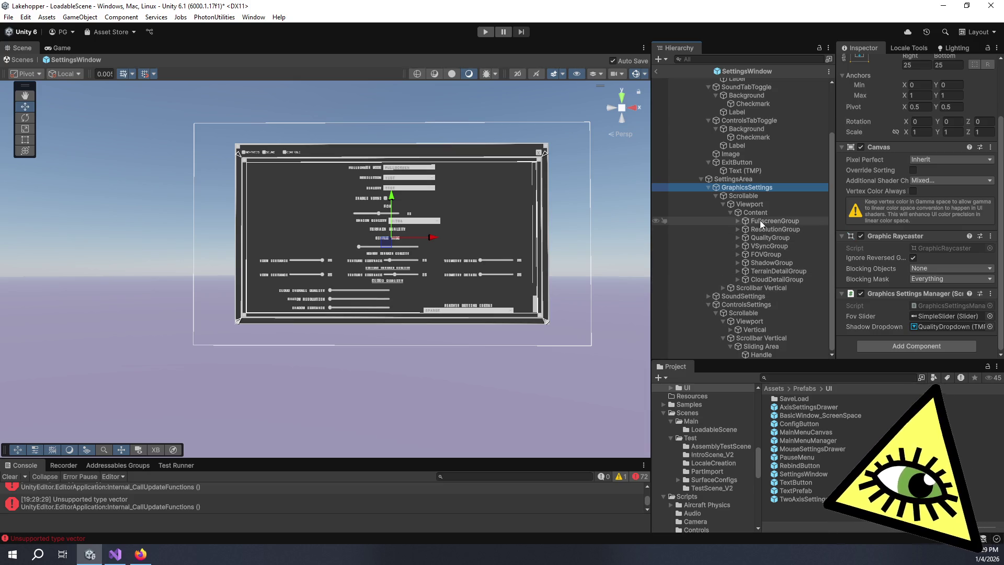
pyautogui.click(753, 204)
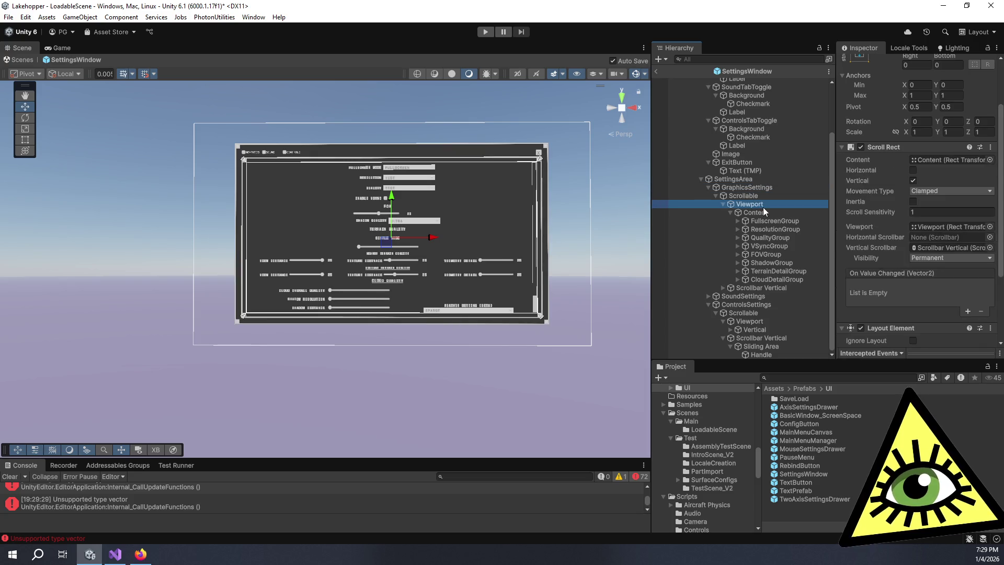
pyautogui.click(660, 70)
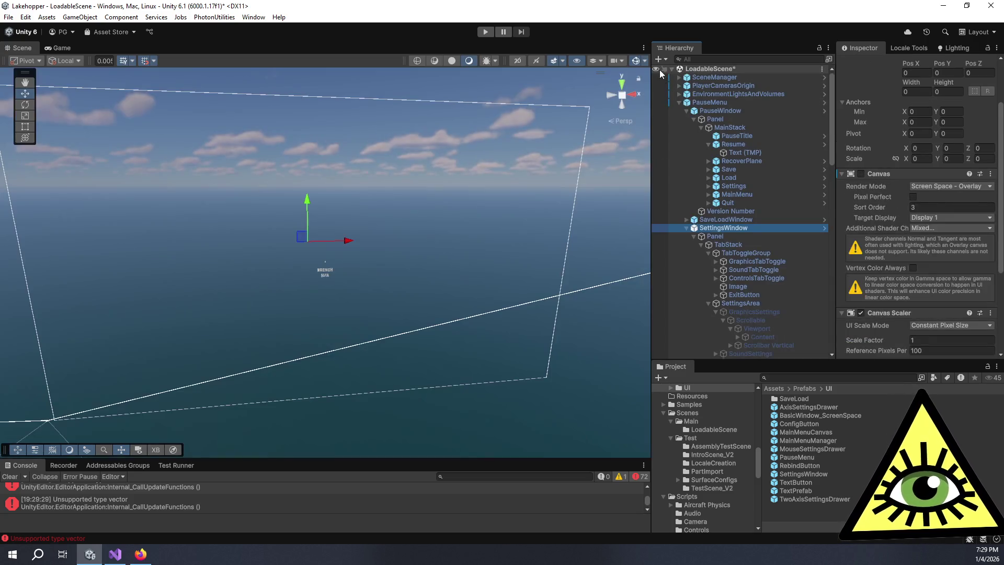
pyautogui.click(58, 49)
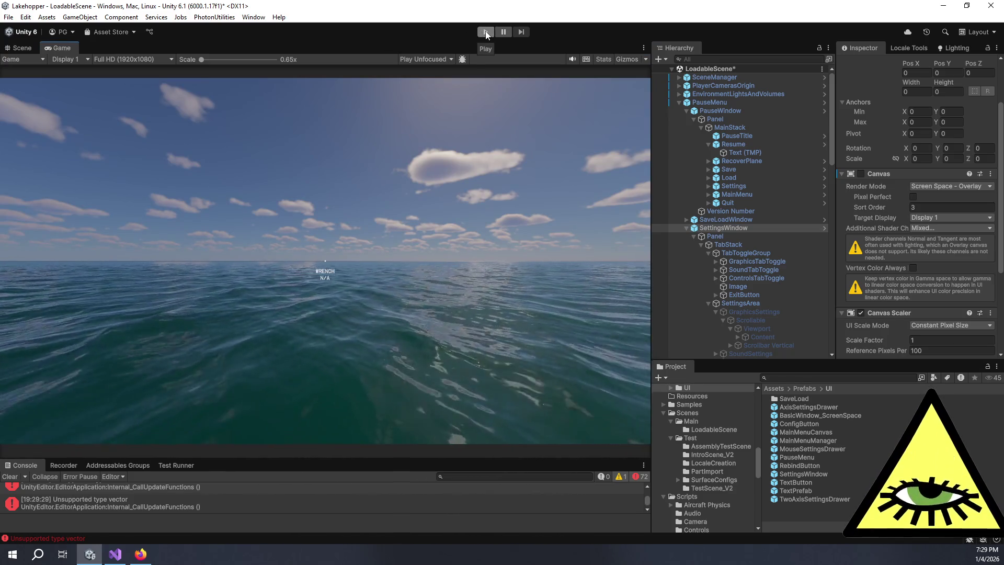
pyautogui.click(149, 559)
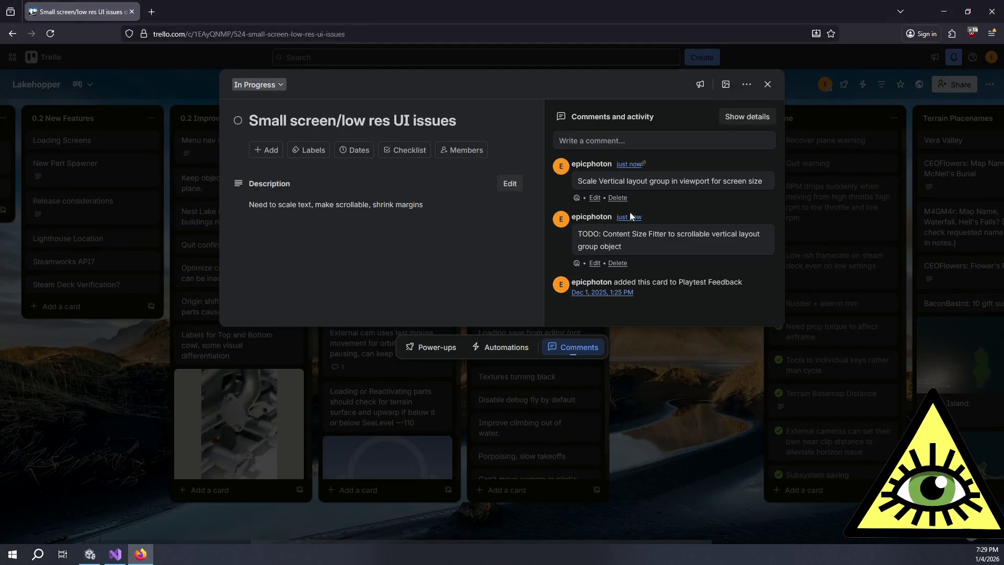
# Change the UIScaler divisor from 1520 to 1470 and save the script
pyautogui.click(115, 555)
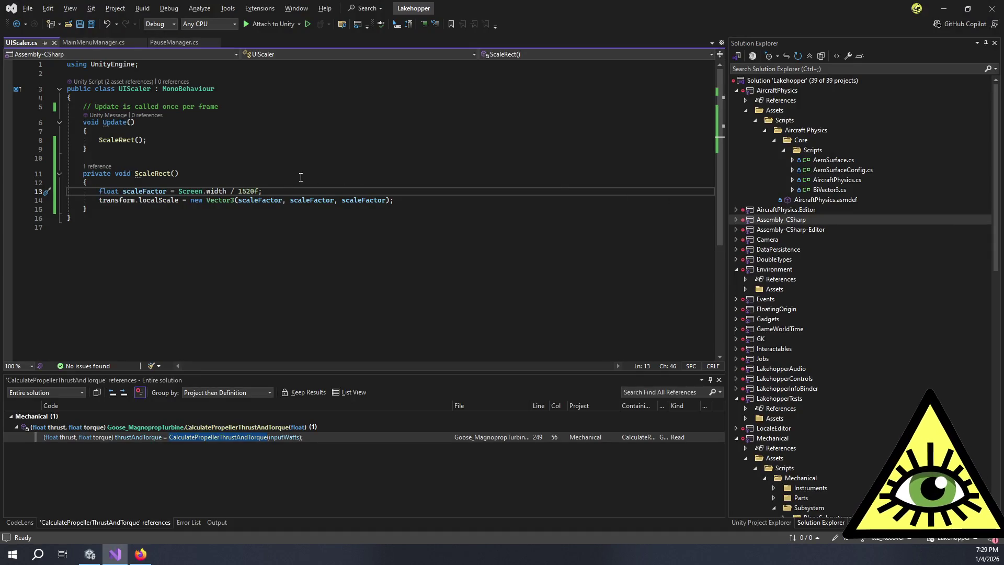
pyautogui.moveTo(259, 189); pyautogui.dragTo(250, 192)
pyautogui.write('47')
pyautogui.hotkey('ctrl', 's')
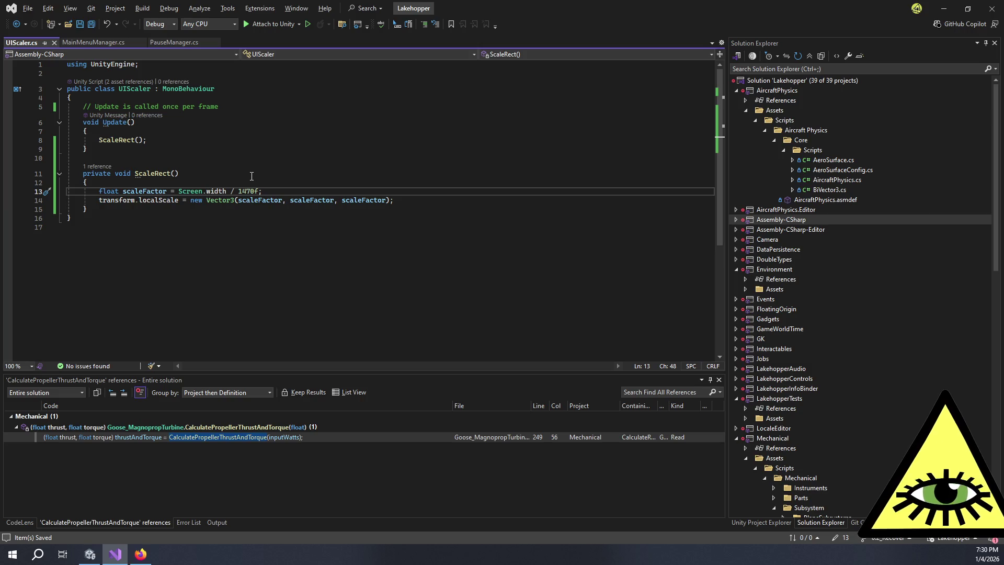
# Rewrite line 13 as (Screen.width - 450f) / 1470f and save UIScaler.cs
pyautogui.click(222, 191)
pyautogui.click(226, 192)
pyautogui.click(179, 192)
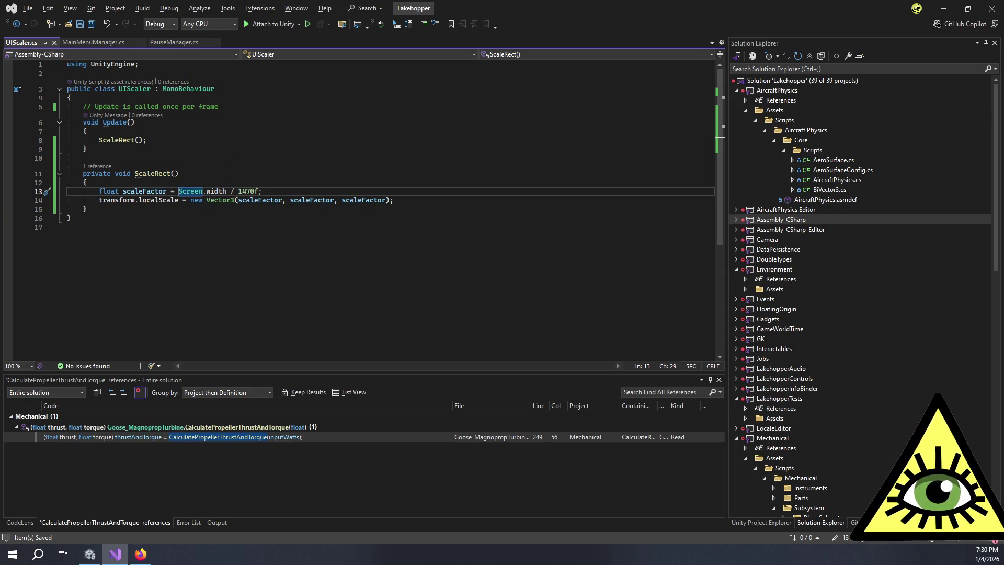
pyautogui.write('(')
pyautogui.hotkey('ctrl', 'Right')
pyautogui.hotkey('ctrl', 'Right')
pyautogui.hotkey('ctrl', 'Right')
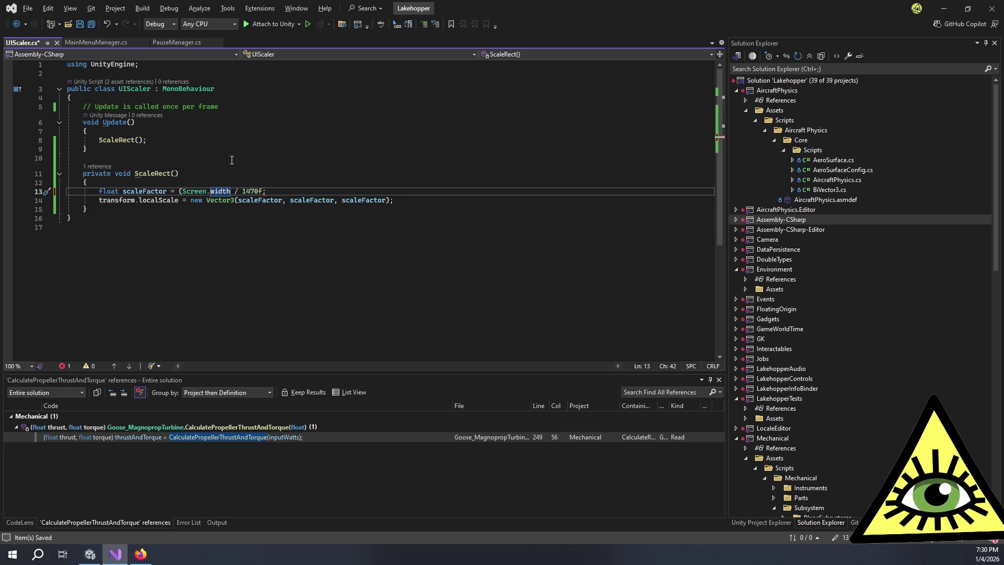
pyautogui.write('- ')
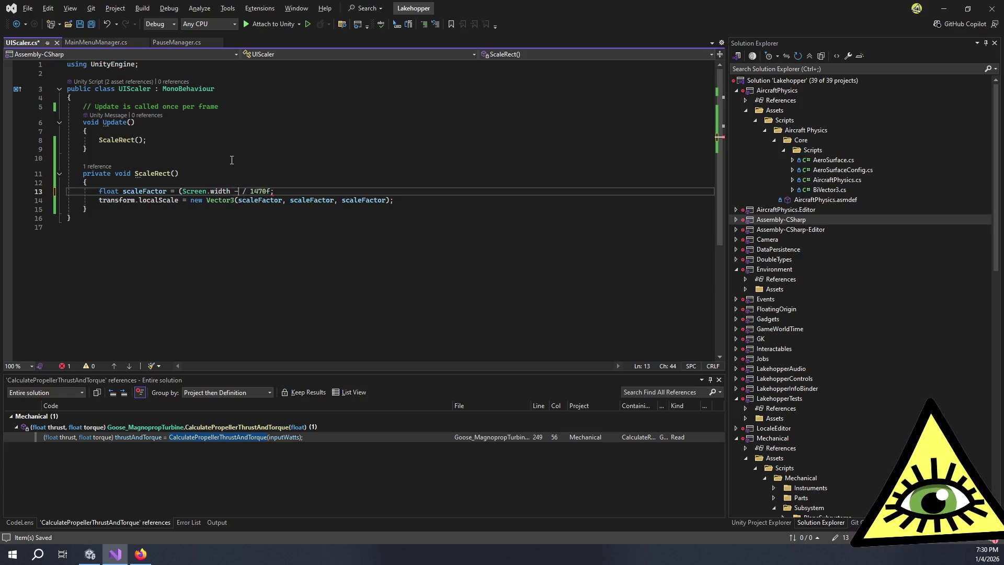
pyautogui.write('450')
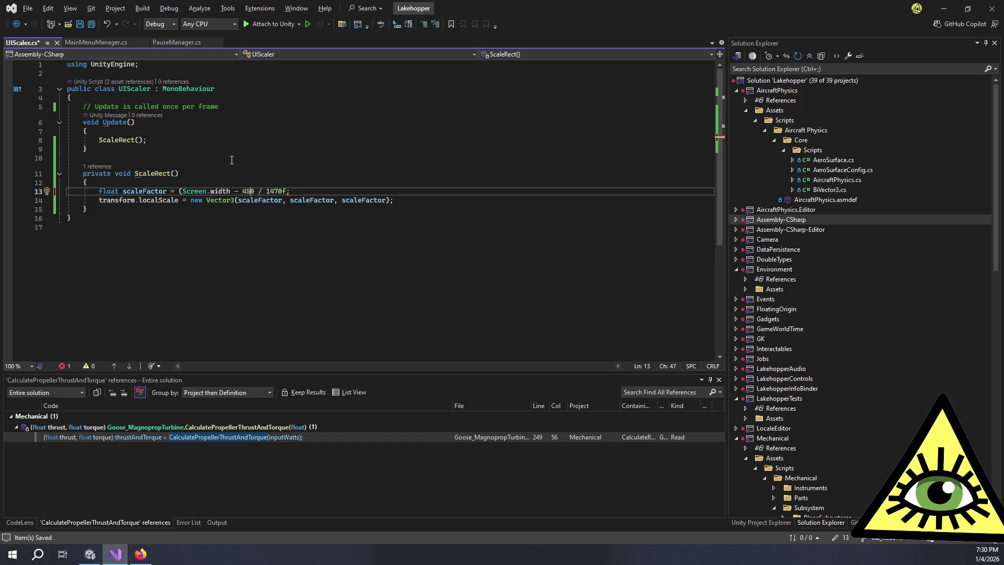
pyautogui.write(' )')
pyautogui.hotkey('ctrl', 's')
pyautogui.hotkey('alt', 'Tab')
pyautogui.hotkey('alt', 'Tab')
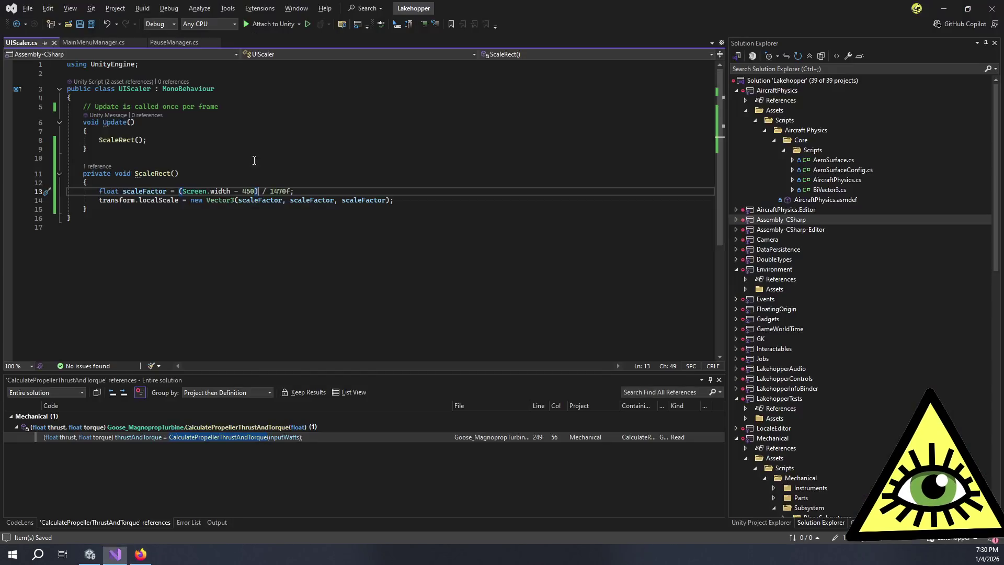
pyautogui.write('f')
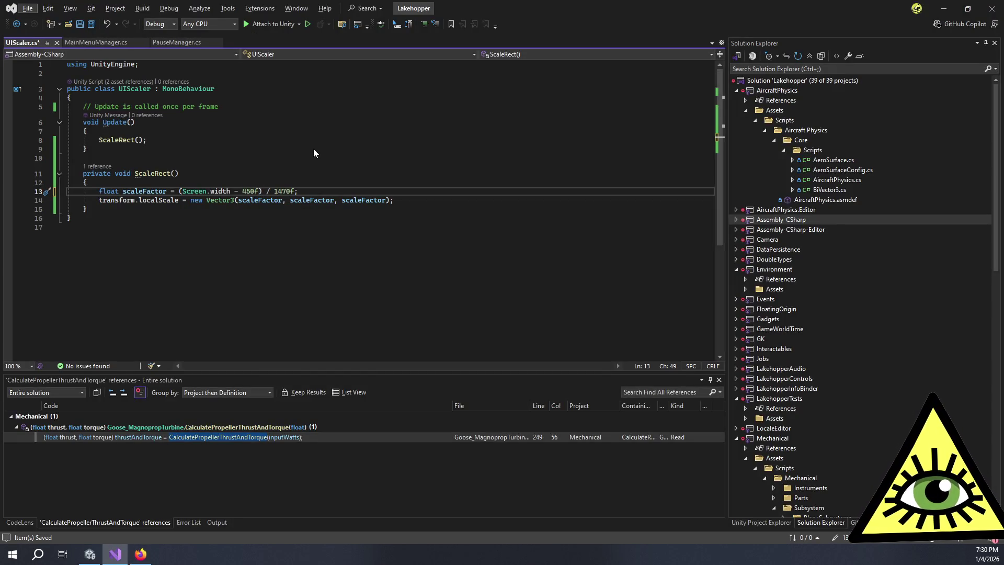
pyautogui.hotkey('ctrl', 's')
pyautogui.hotkey('alt', 'Tab')
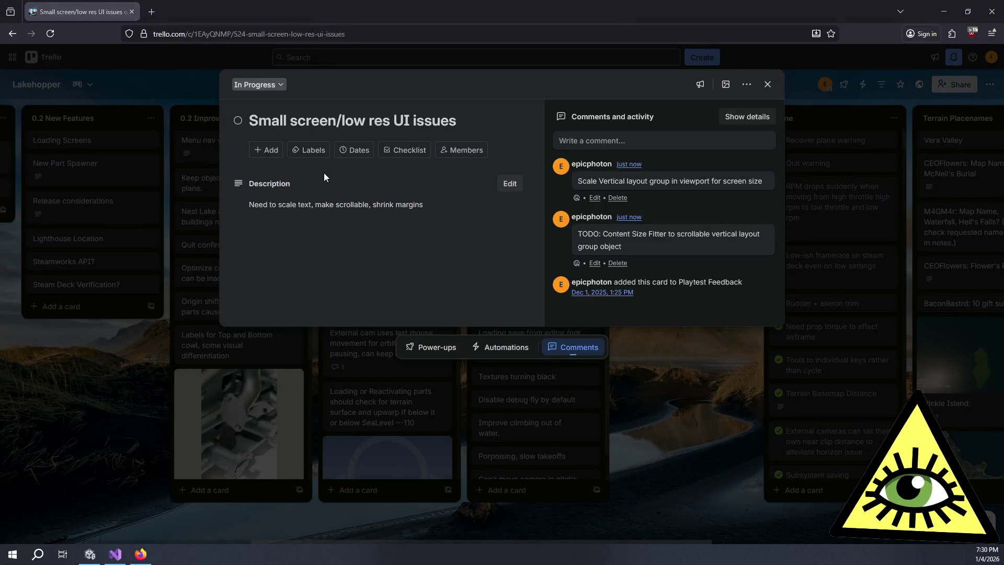
# Return from Trello to the Unity Editor and drag to widen the Game view
pyautogui.hotkey('alt', 'Tab')
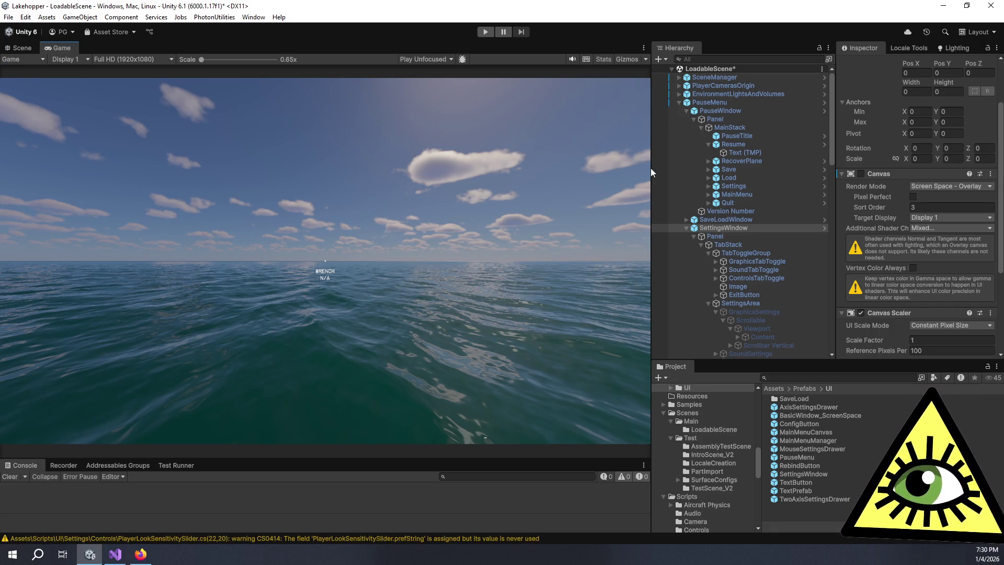
pyautogui.moveTo(651, 168); pyautogui.dragTo(703, 178)
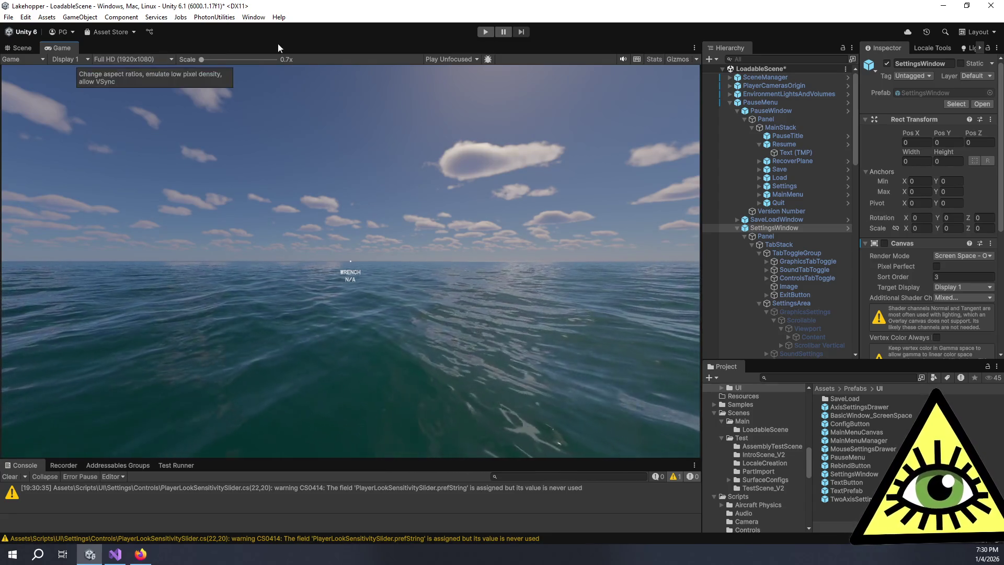
# Enter play mode and open the in-game Settings window from the pause menu
pyautogui.click(486, 32)
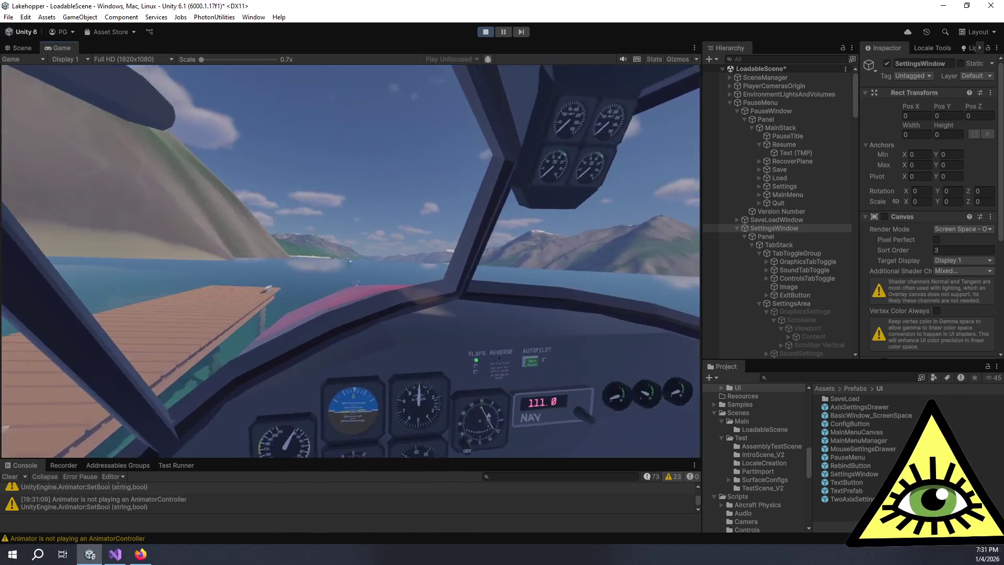
pyautogui.press('Escape')
pyautogui.click(356, 302)
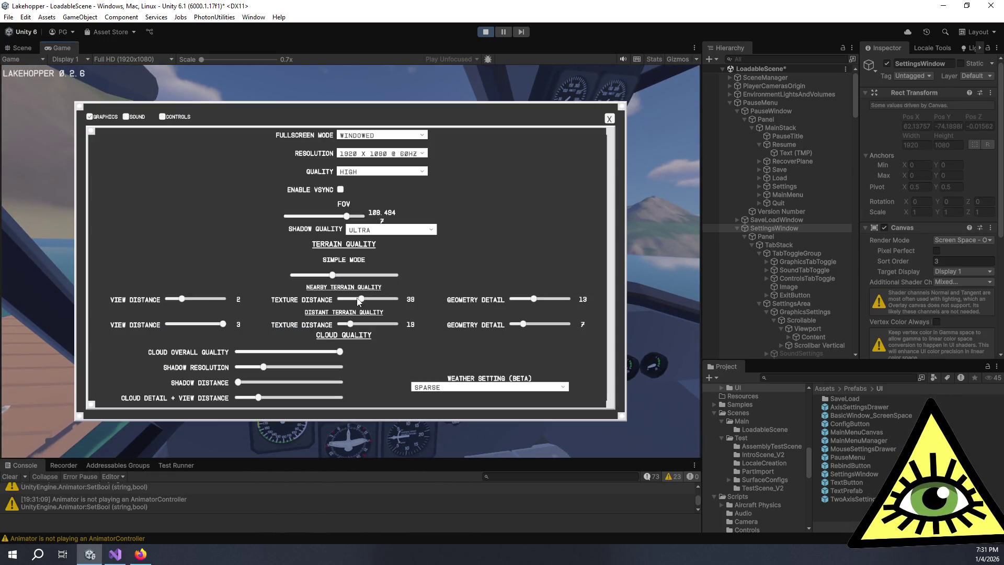
# Scroll the in-game graphics settings list down to Cloud Light Detail
pyautogui.scroll(-1, 474, 301)
pyautogui.scroll(1, 478, 302)
pyautogui.scroll(-1, 476, 293)
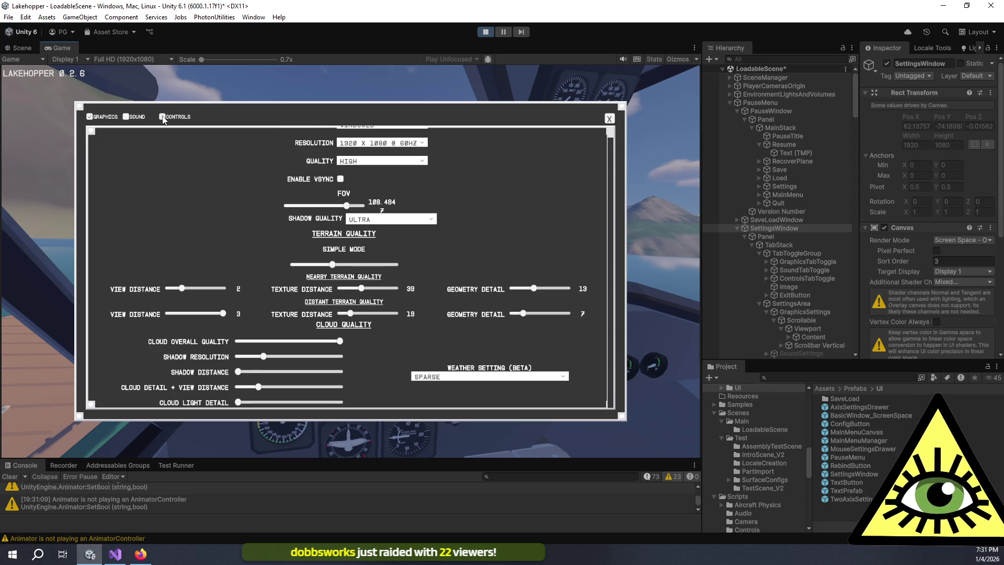
# Show the Controls tab, scroll the key bindings to Reset Defaults, then open the Full HD resolution dropdown
pyautogui.click(162, 117)
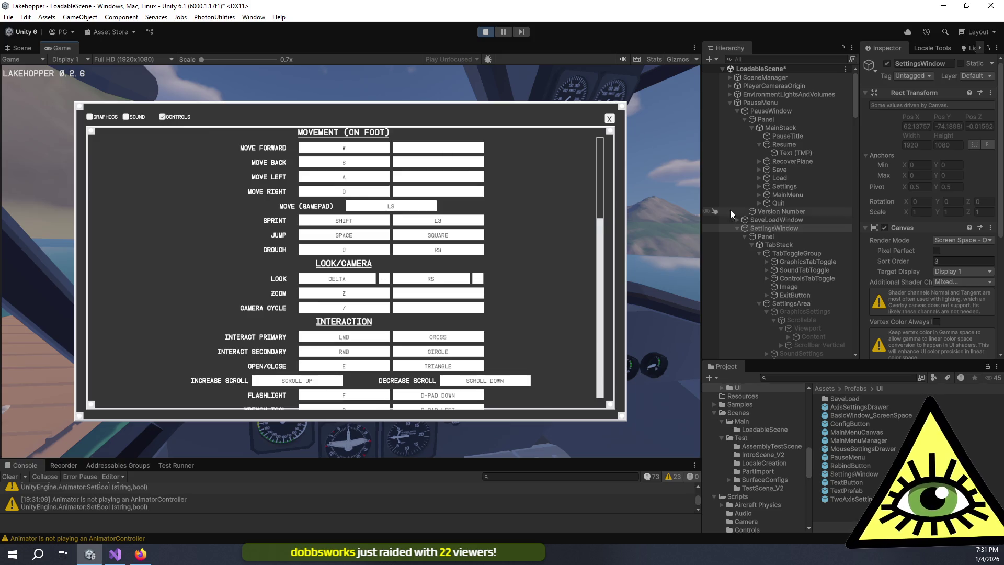
pyautogui.scroll(-1, 586, 194)
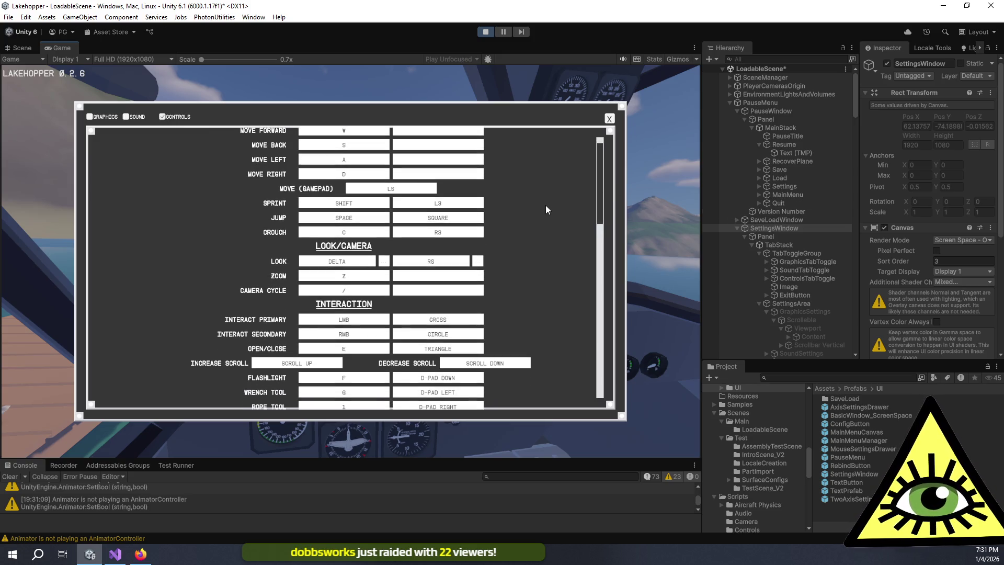
pyautogui.scroll(-5, 545, 206)
pyautogui.scroll(-15, 546, 208)
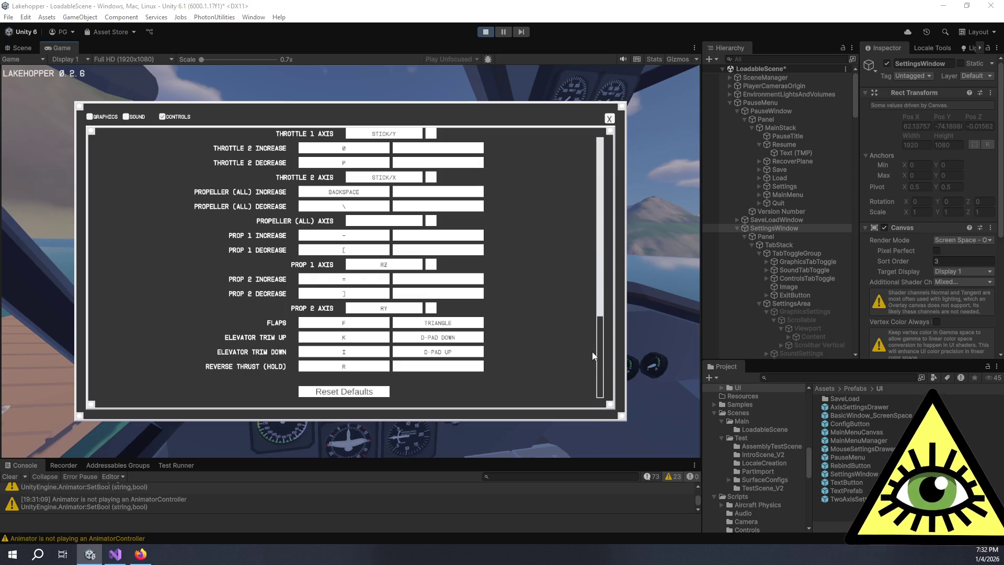
pyautogui.scroll(2, 583, 345)
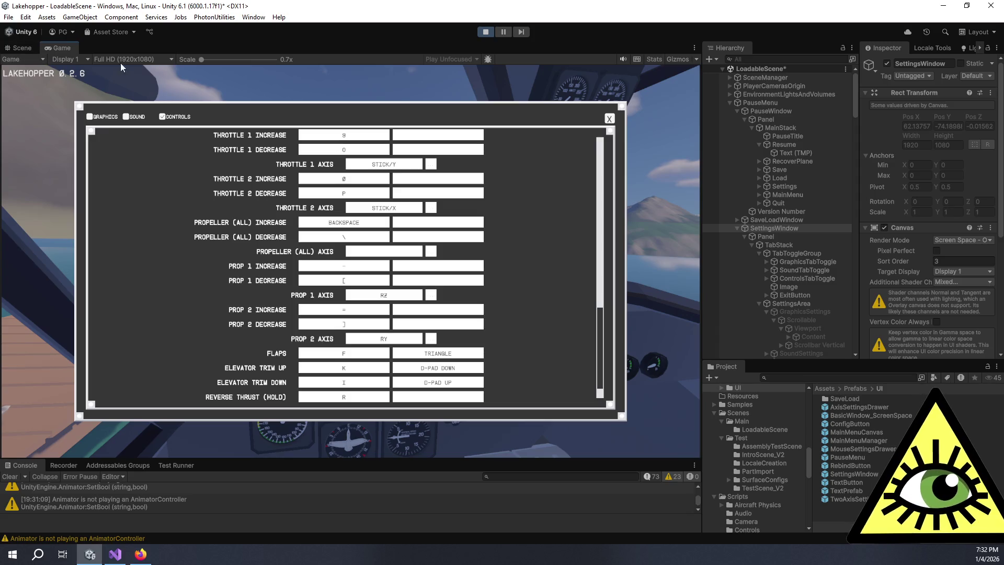
pyautogui.click(140, 60)
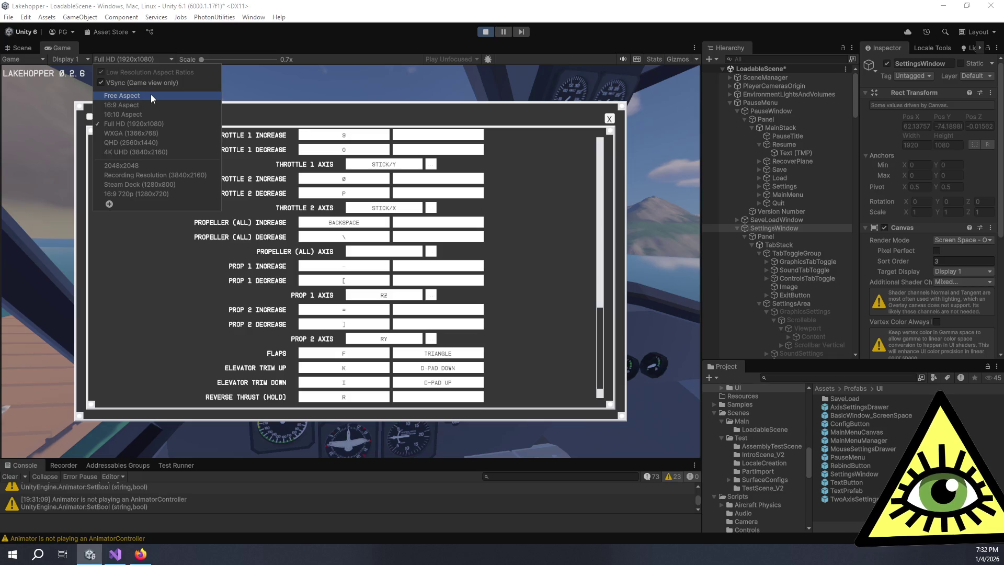
# Set the Game view to Free Aspect, check the settings window narrowed and widened, then show Graphics
pyautogui.click(151, 96)
pyautogui.moveTo(704, 274)
pyautogui.mouseDown()
pyautogui.moveTo(550, 258)
pyautogui.moveTo(484, 264)
pyautogui.moveTo(858, 288)
pyautogui.moveTo(559, 285)
pyautogui.mouseUp()
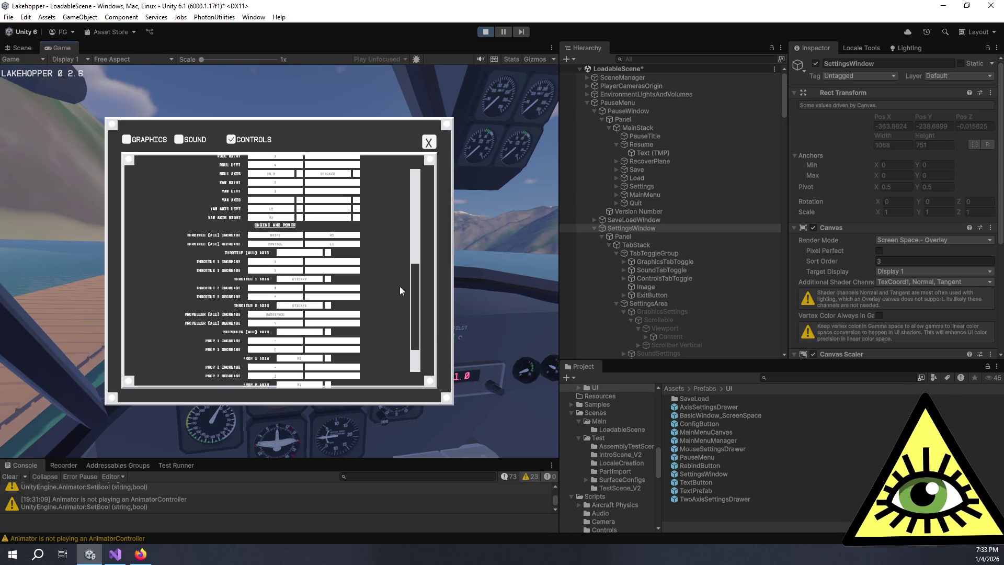
pyautogui.scroll(10, 403, 319)
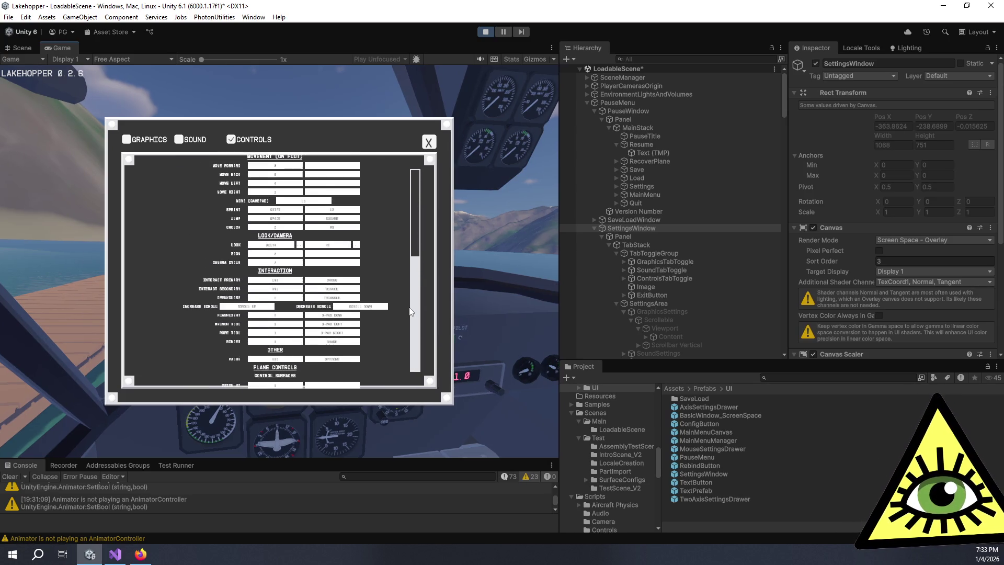
pyautogui.scroll(-10, 412, 306)
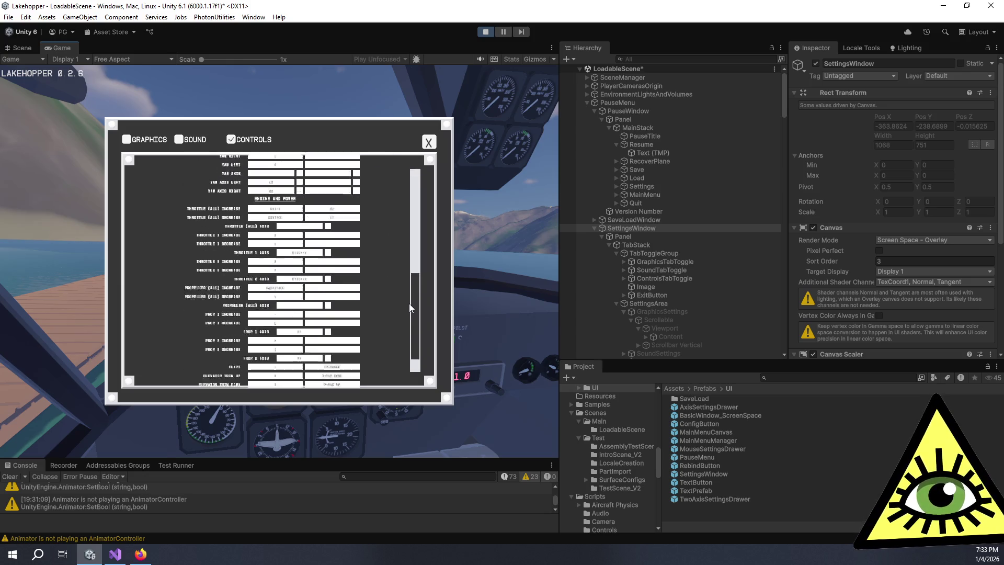
pyautogui.moveTo(559, 278)
pyautogui.mouseDown()
pyautogui.moveTo(738, 278)
pyautogui.moveTo(720, 277)
pyautogui.mouseUp()
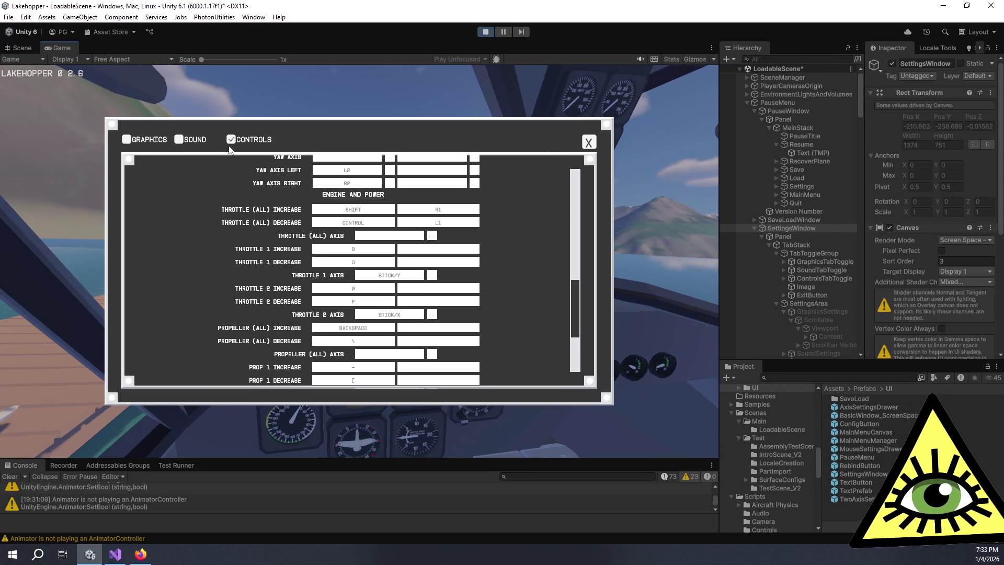
pyautogui.click(134, 140)
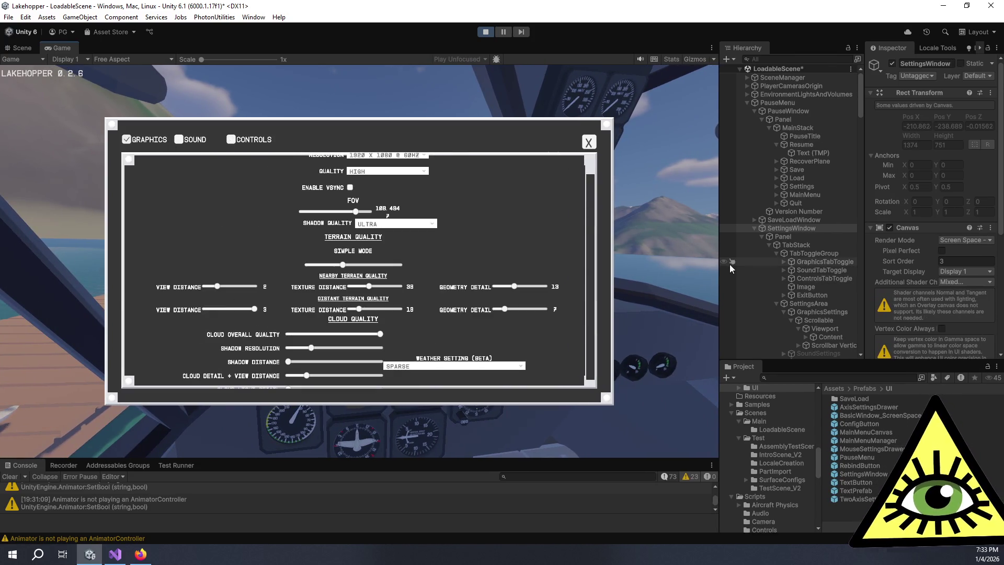
pyautogui.moveTo(719, 264)
pyautogui.mouseDown()
pyautogui.moveTo(508, 296)
pyautogui.moveTo(715, 295)
pyautogui.moveTo(701, 300)
pyautogui.mouseUp()
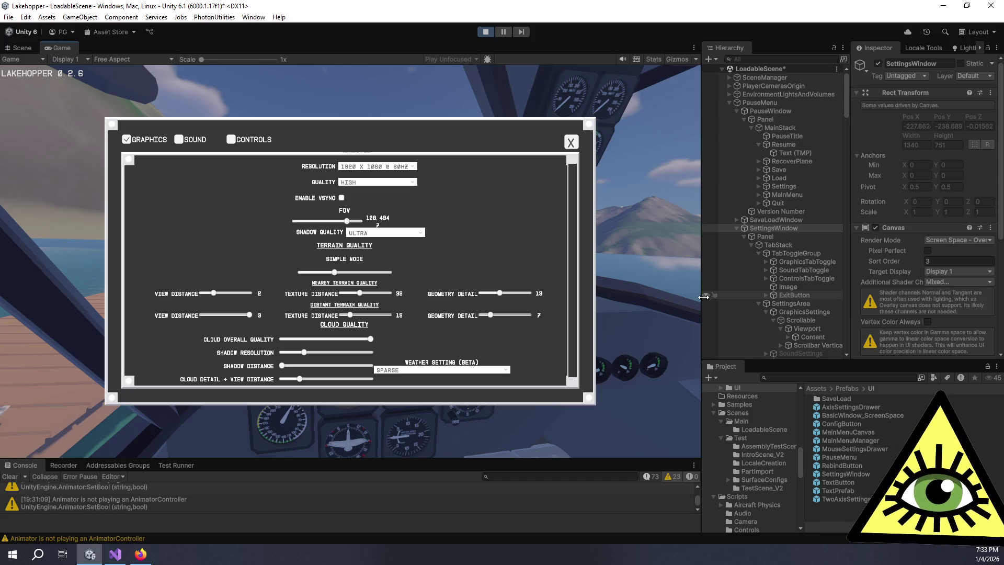
pyautogui.click(700, 226)
pyautogui.moveTo(700, 226)
pyautogui.mouseDown()
pyautogui.moveTo(638, 226)
pyautogui.moveTo(849, 252)
pyautogui.moveTo(721, 282)
pyautogui.moveTo(757, 280)
pyautogui.mouseUp()
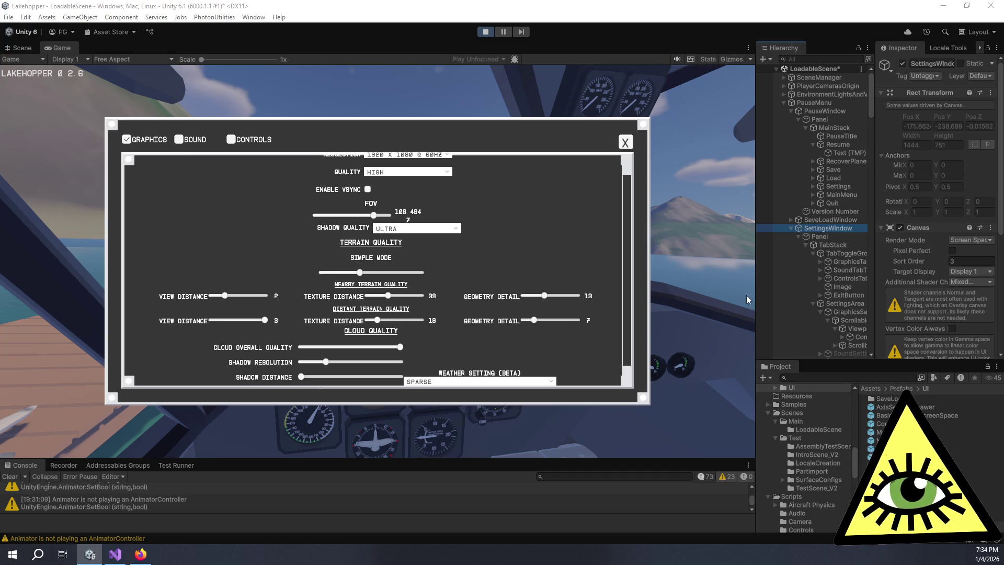
pyautogui.moveTo(757, 260)
pyautogui.mouseDown()
pyautogui.moveTo(525, 251)
pyautogui.moveTo(724, 232)
pyautogui.mouseUp()
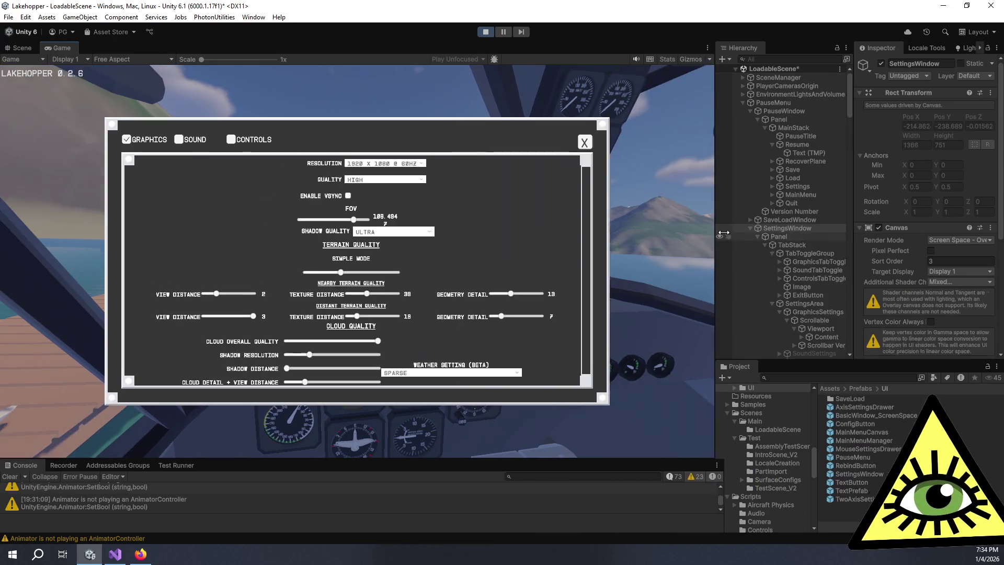
pyautogui.click(178, 139)
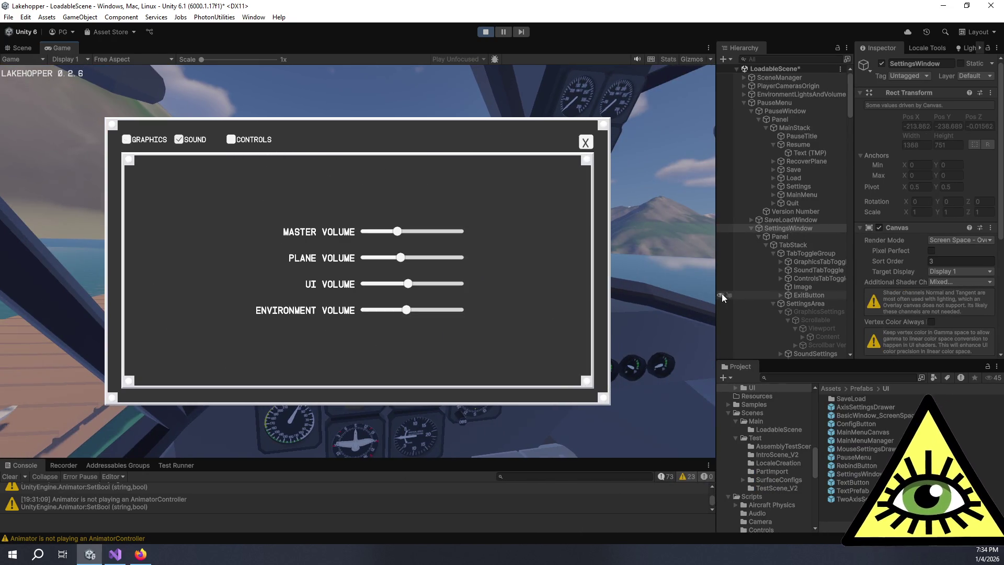
# Narrow the Game view to check the Sound page layout, then widen it again
pyautogui.moveTo(717, 290)
pyautogui.mouseDown()
pyautogui.moveTo(252, 293)
pyautogui.moveTo(250, 302)
pyautogui.moveTo(528, 304)
pyautogui.moveTo(204, 319)
pyautogui.mouseUp()
pyautogui.moveTo(204, 319)
pyautogui.mouseDown()
pyautogui.moveTo(548, 297)
pyautogui.moveTo(437, 296)
pyautogui.moveTo(607, 297)
pyautogui.moveTo(205, 310)
pyautogui.moveTo(347, 304)
pyautogui.moveTo(233, 321)
pyautogui.moveTo(262, 328)
pyautogui.moveTo(652, 317)
pyautogui.moveTo(573, 310)
pyautogui.moveTo(633, 310)
pyautogui.mouseUp()
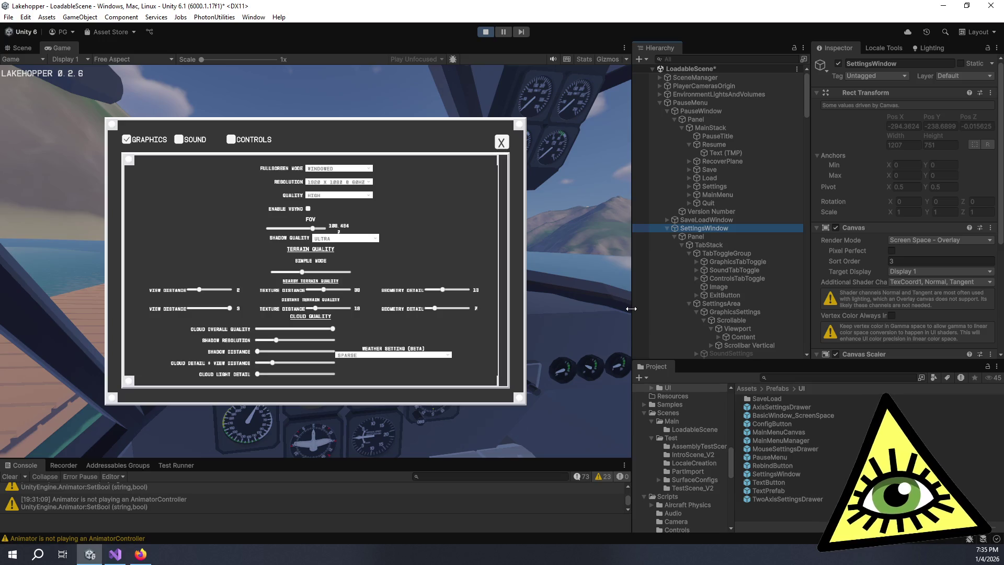
# Close the settings window, resume the game, and resize the Hierarchy and Inspector panels against the Game view
pyautogui.click(503, 144)
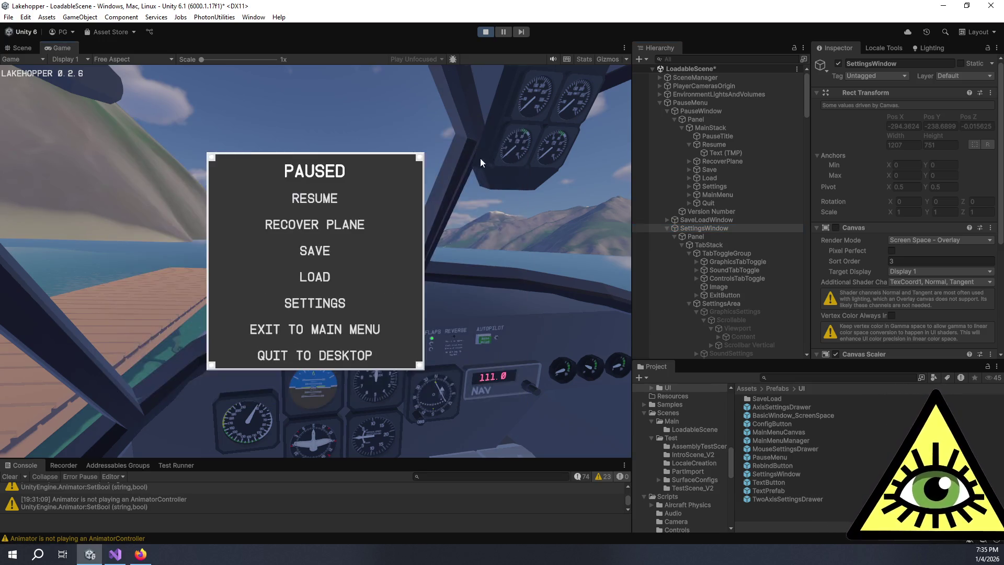
pyautogui.click(324, 200)
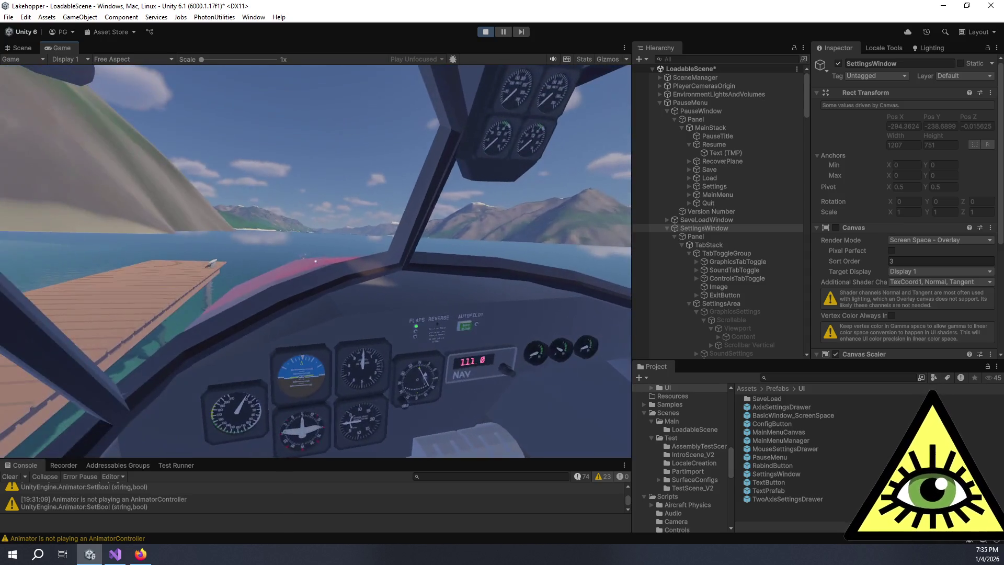
pyautogui.moveTo(633, 361); pyautogui.dragTo(504, 361)
pyautogui.moveTo(249, 266)
pyautogui.mouseDown()
pyautogui.moveTo(151, 262)
pyautogui.moveTo(108, 282)
pyautogui.mouseUp()
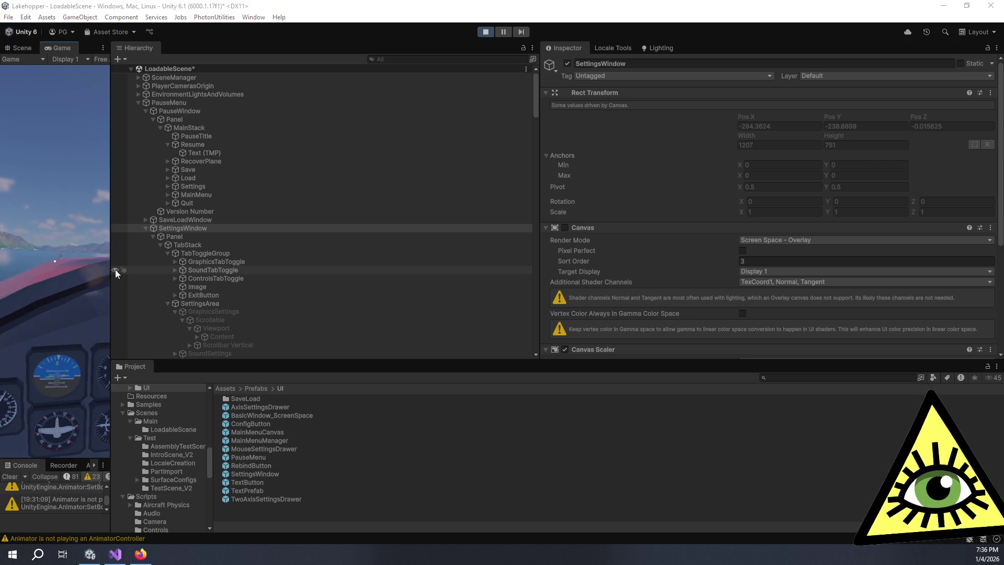
pyautogui.moveTo(111, 270); pyautogui.dragTo(766, 261)
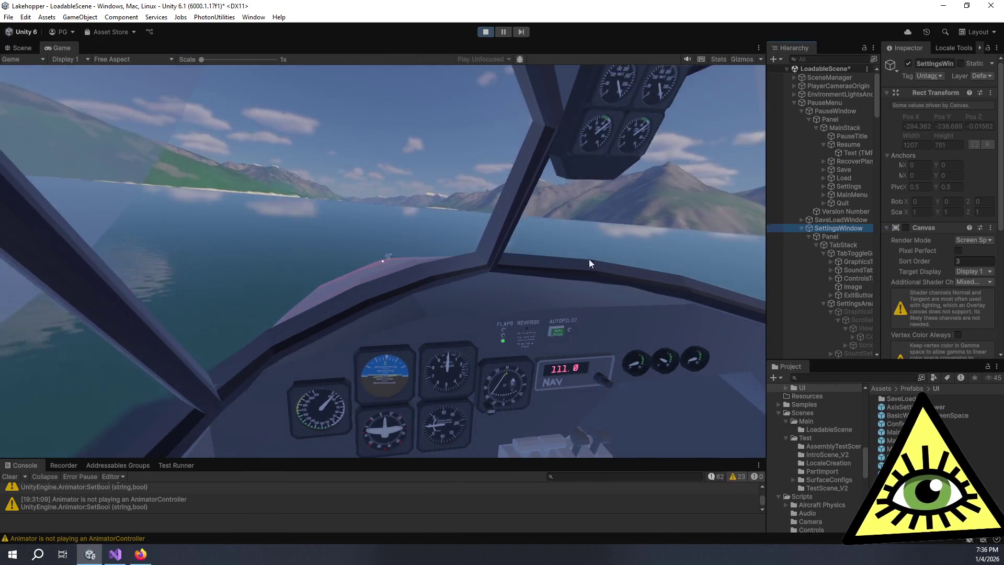
# Focus the Game view, then exit Play mode with Ctrl+P
pyautogui.click(615, 261)
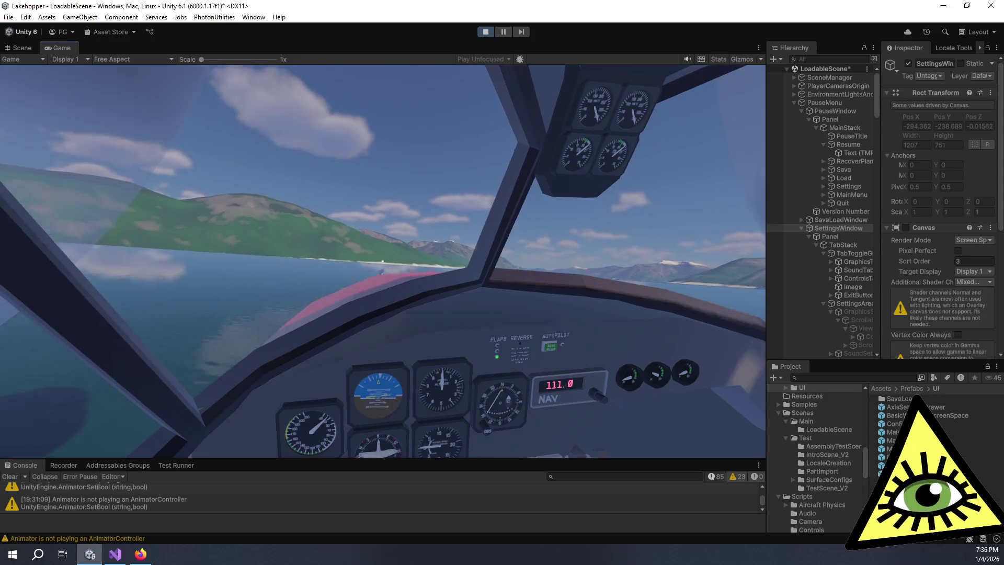
pyautogui.hotkey('ctrl', 'p')
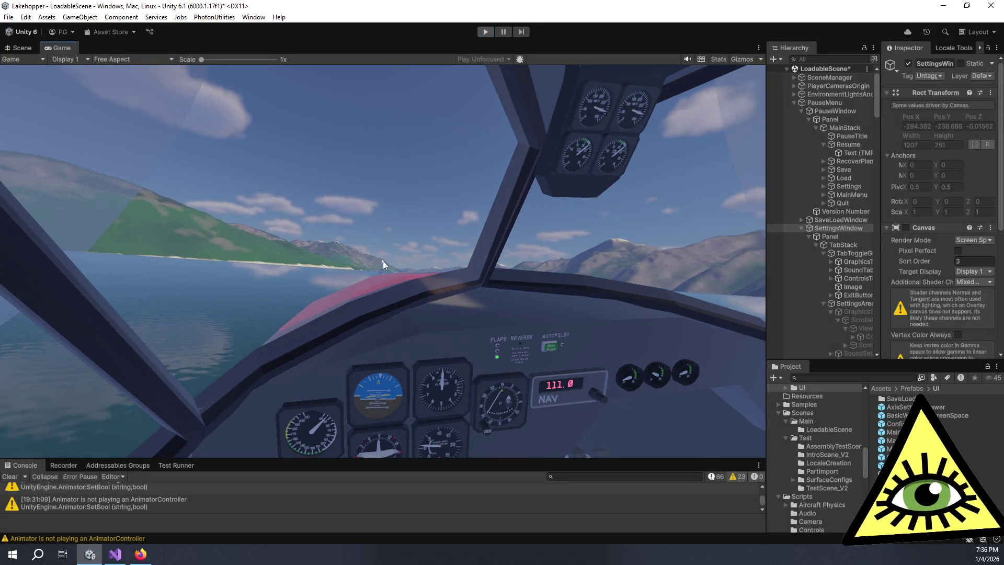